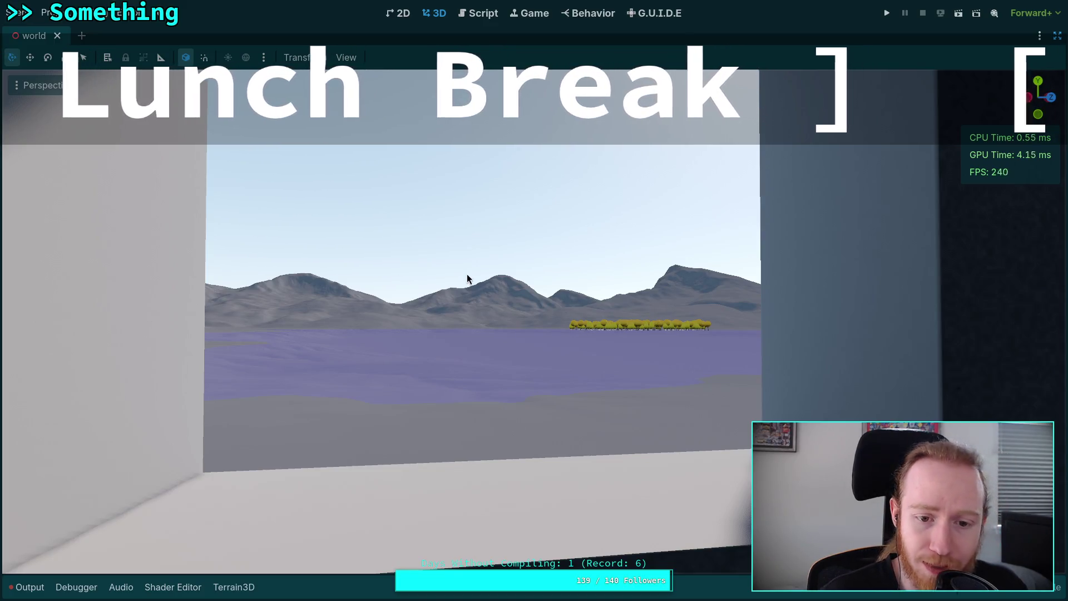
# Fly the view forward over the terrain toward the lake, looking at sky, mountains and yellow trees.
pyautogui.press('w')
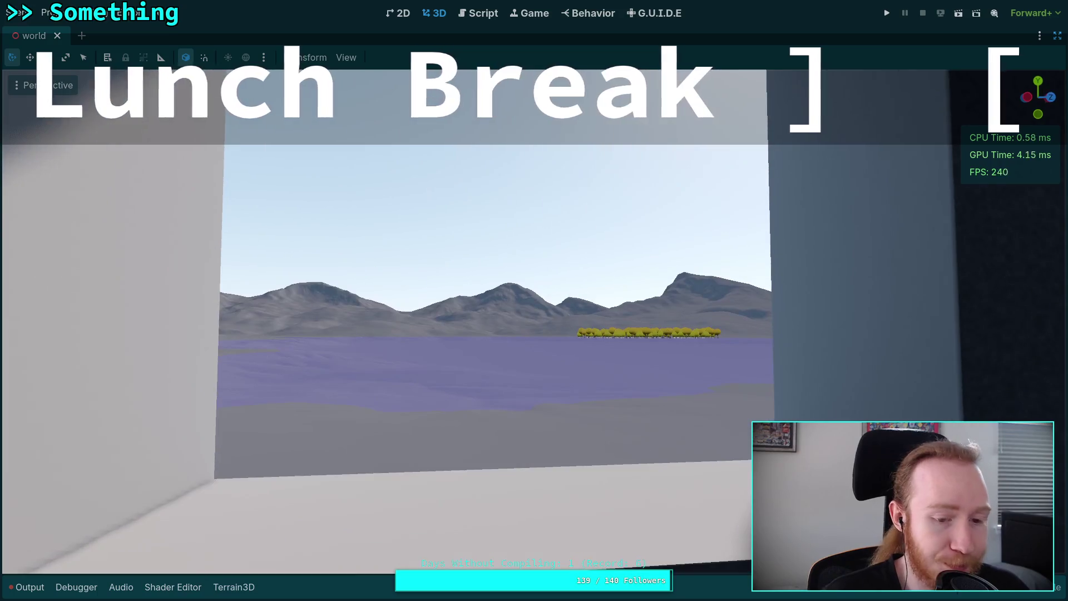
pyautogui.press('w')
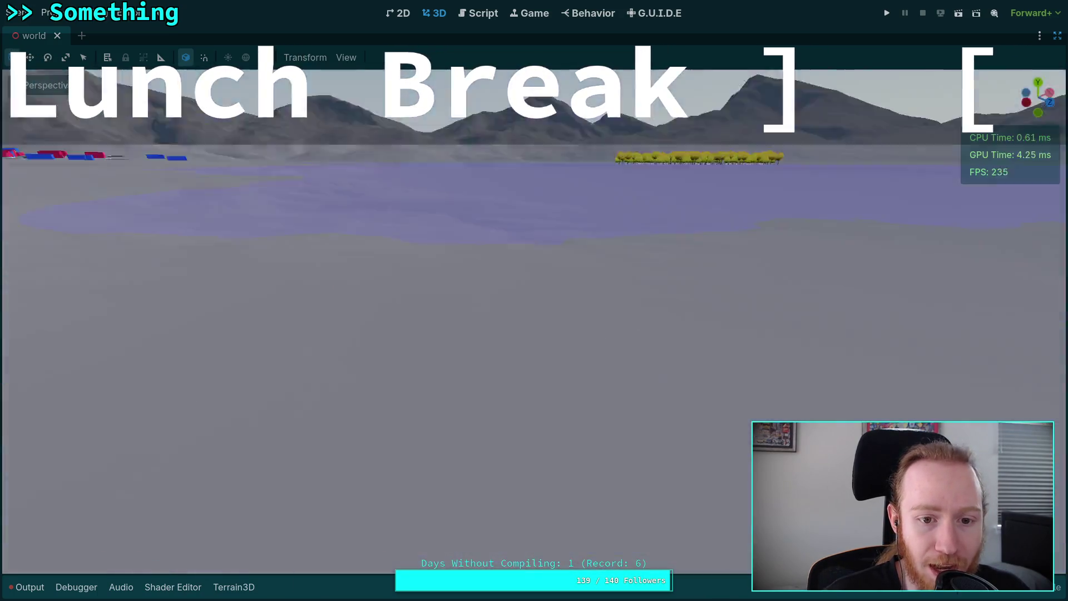
pyautogui.press('w')
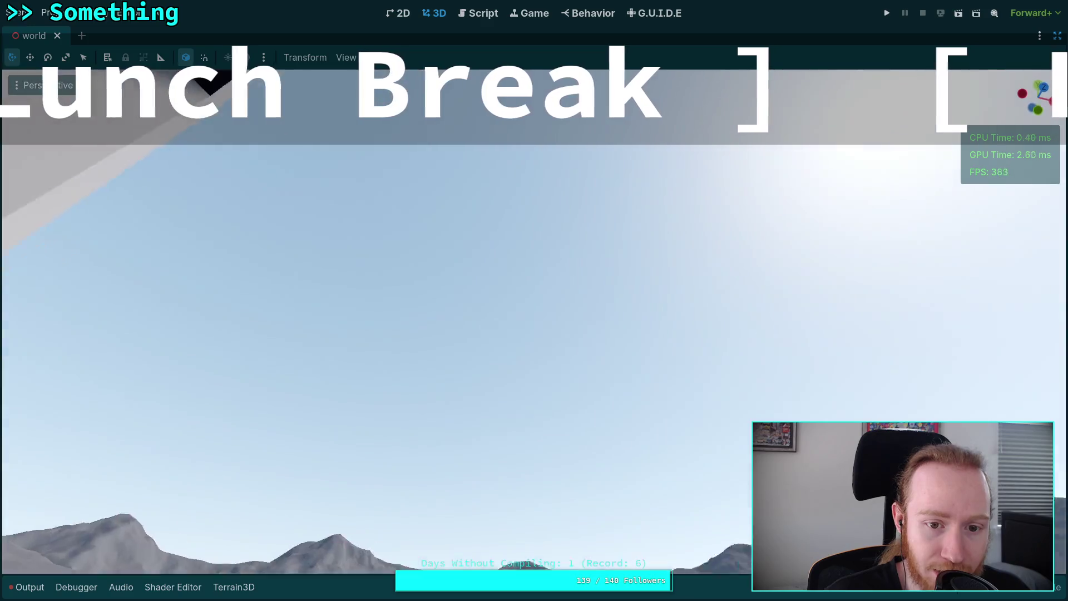
pyautogui.press('w')
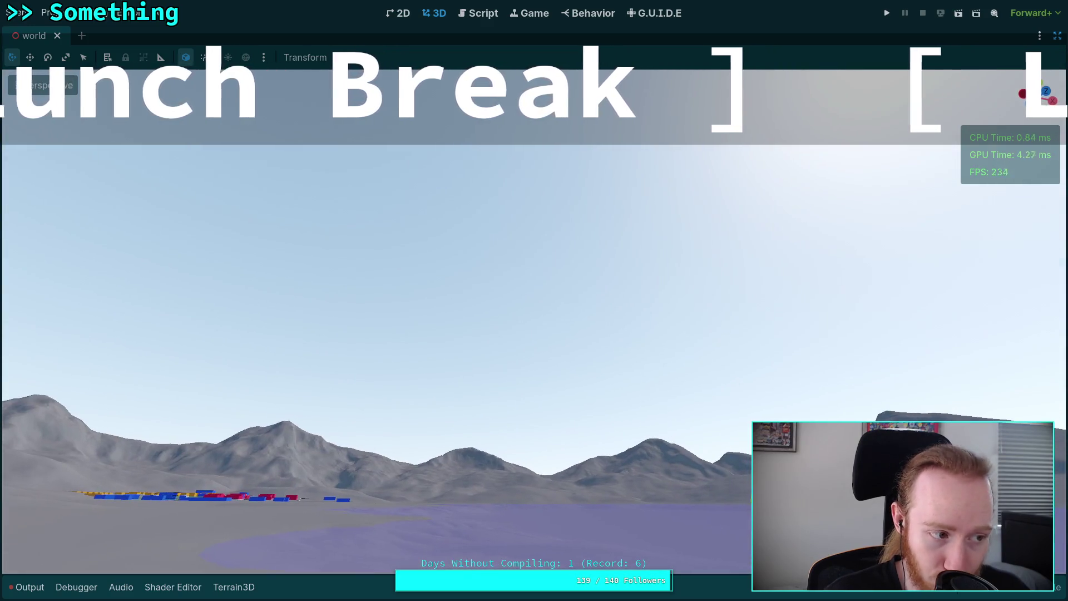
pyautogui.moveTo(533, 301); pyautogui.dragTo(534, 167)
pyautogui.moveTo(534, 301); pyautogui.dragTo(534, 423)
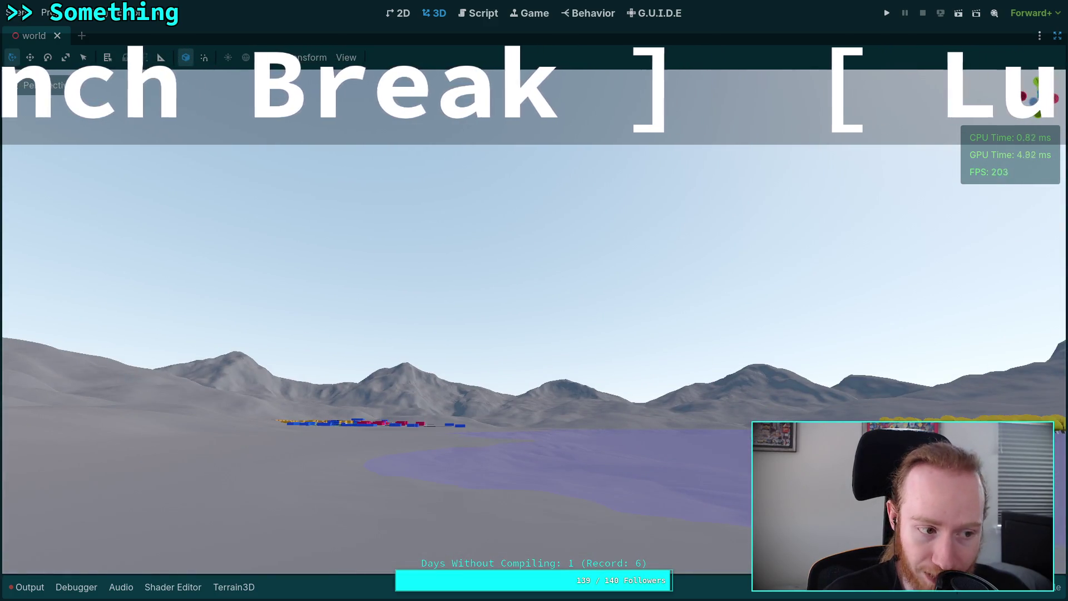
pyautogui.moveTo(533, 300); pyautogui.dragTo(696, 350)
# Frame the view from the building opening over the water and trees, then go to the browser.
pyautogui.press('s')
pyautogui.moveTo(534, 300); pyautogui.dragTo(489, 301)
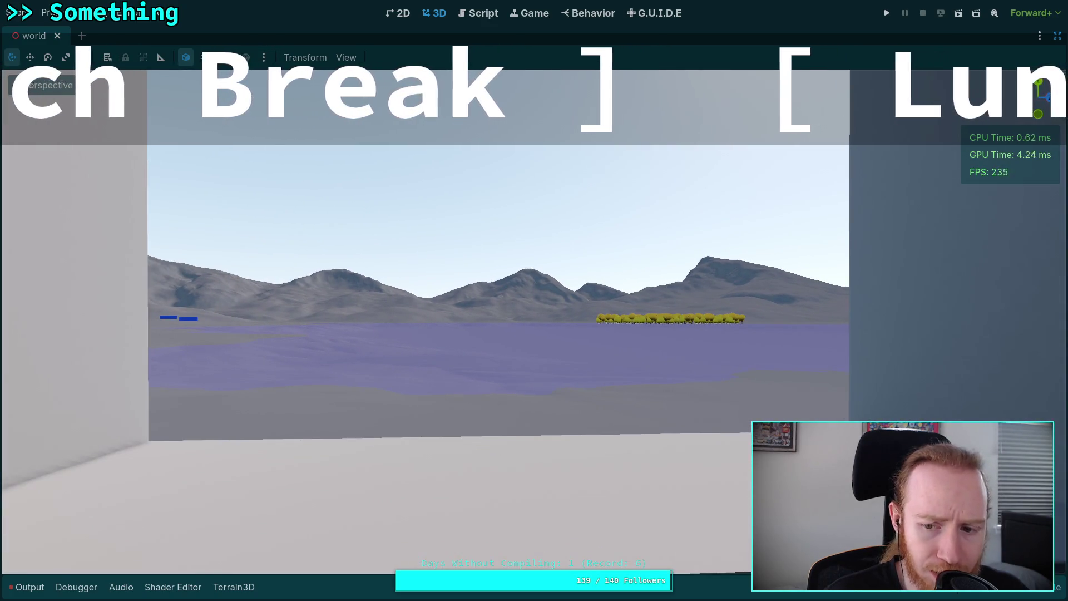
pyautogui.press('w')
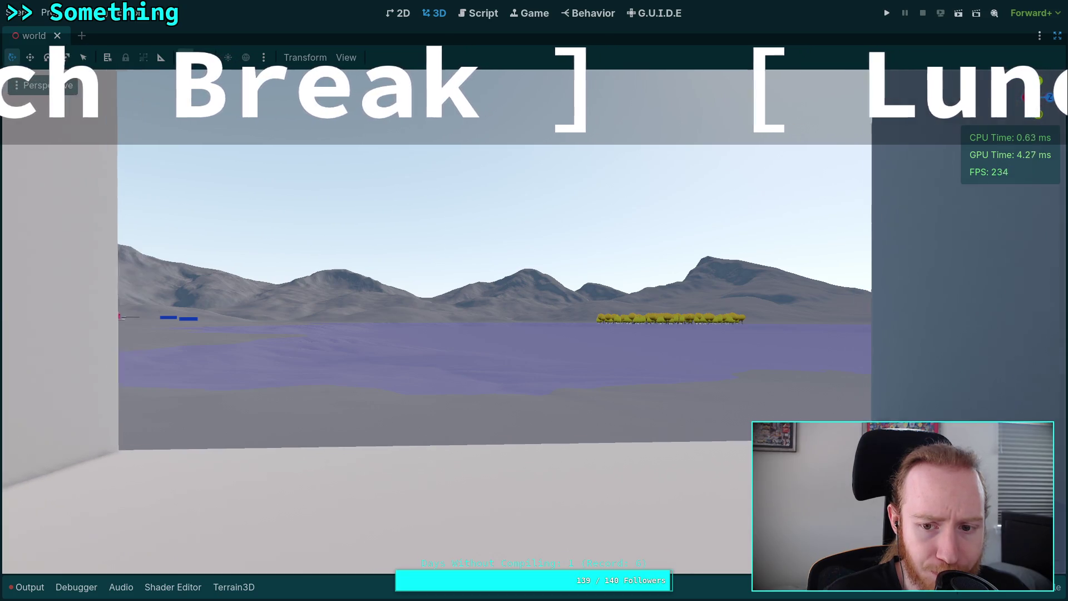
pyautogui.moveTo(534, 300); pyautogui.dragTo(533, 233)
pyautogui.moveTo(534, 301)
pyautogui.mouseDown()
pyautogui.moveTo(534, 356)
pyautogui.moveTo(556, 356)
pyautogui.mouseUp()
pyautogui.press('s')
pyautogui.press('w')
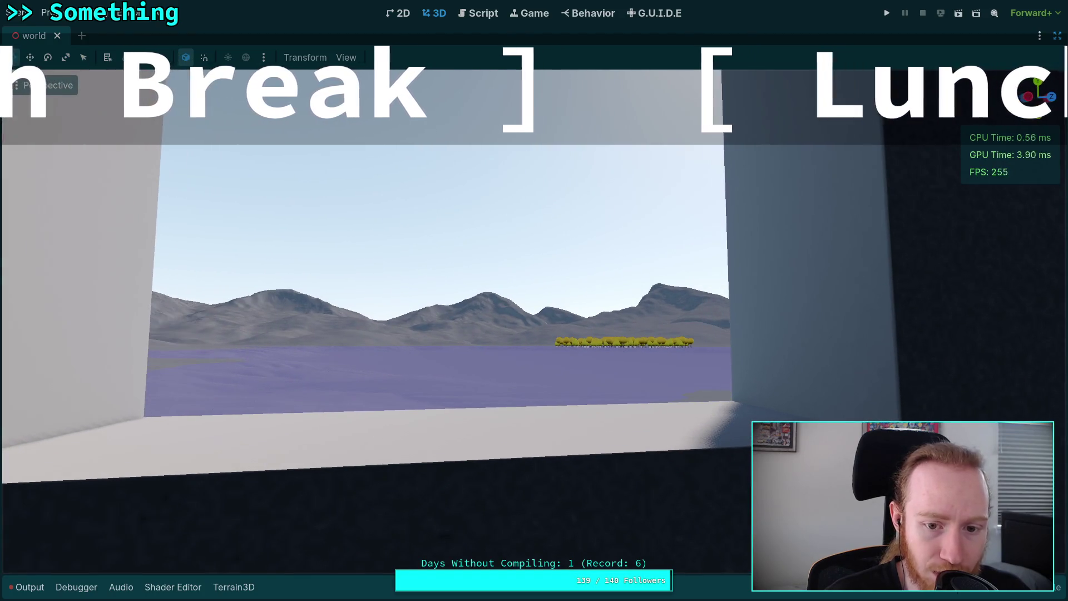
pyautogui.press('a')
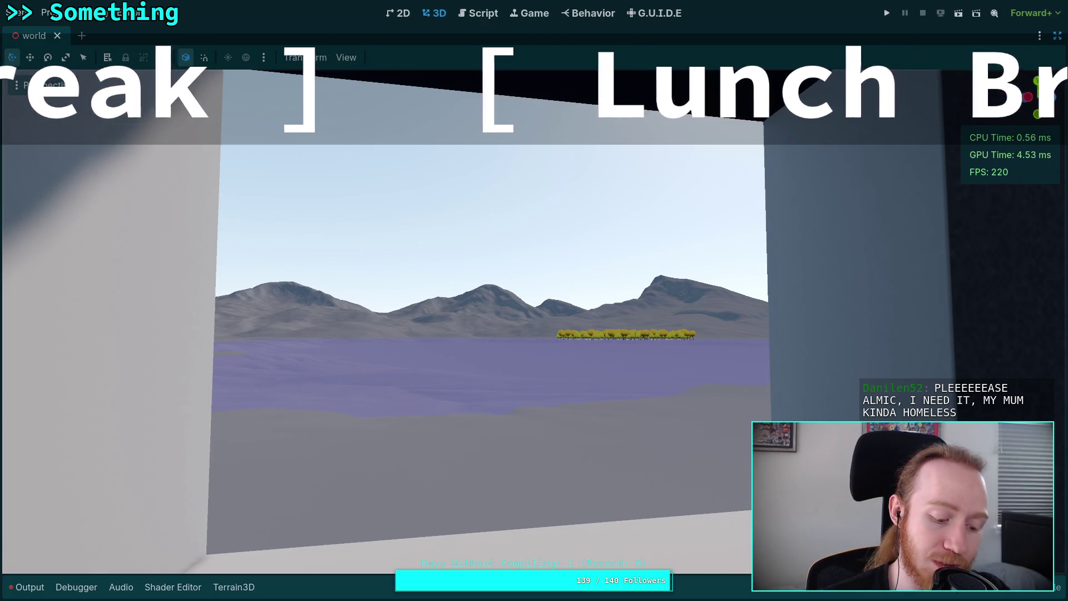
pyautogui.press('super+3')
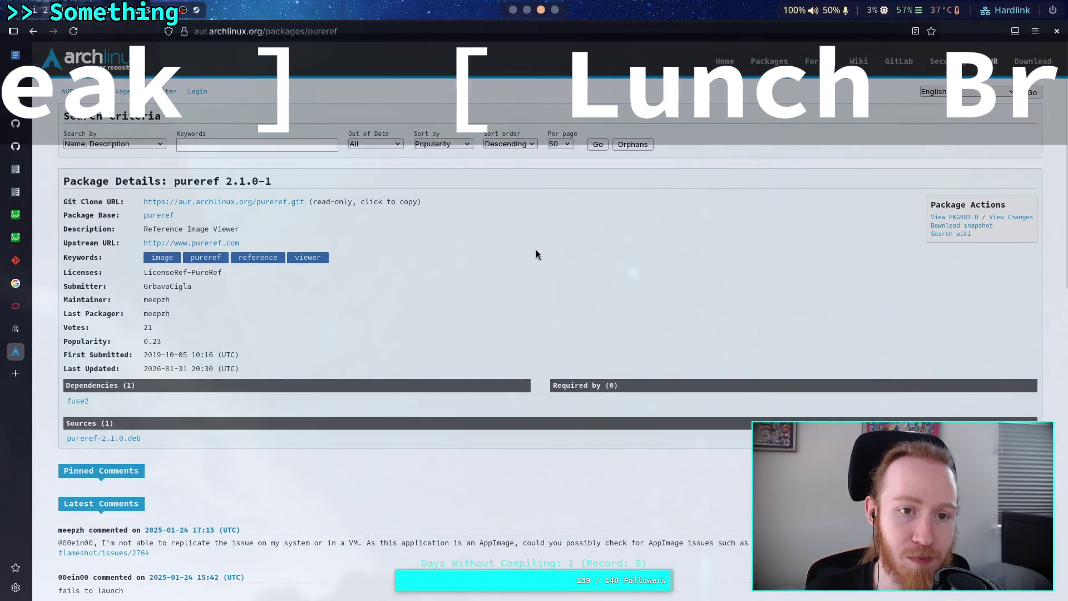
# Load the Godot asset library page from the pasted address.
pyautogui.click(498, 34)
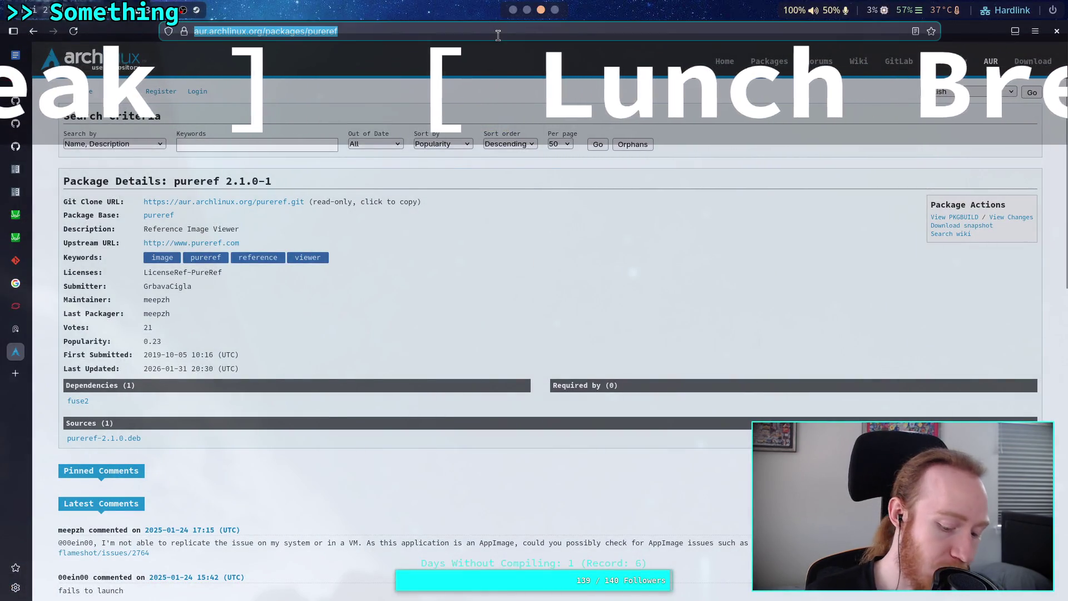
pyautogui.write('https://godotengine.org/asset-library/asset/2031')
pyautogui.press('Return')
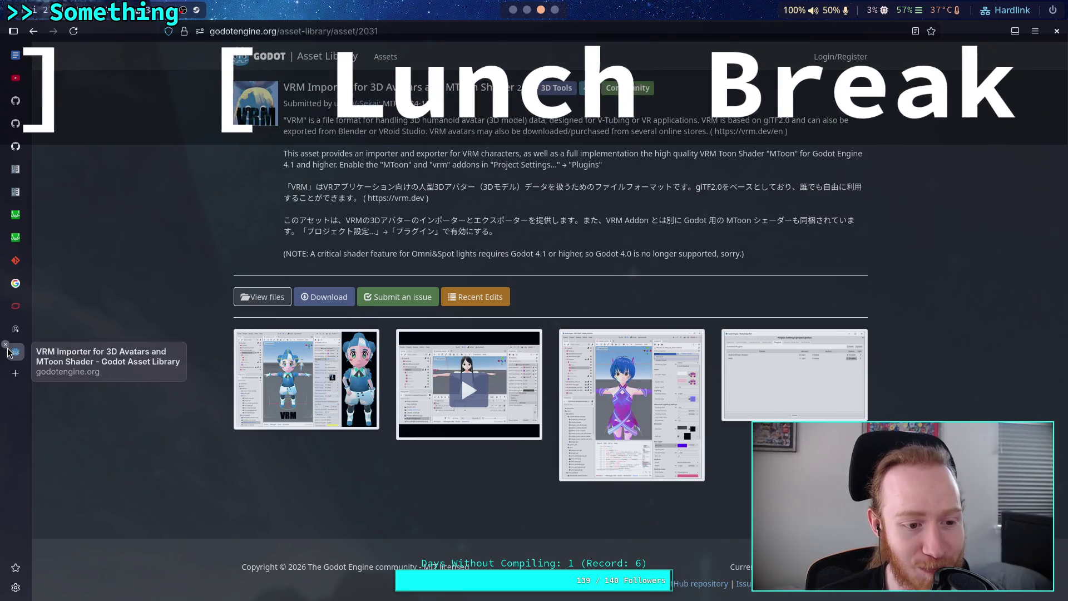
# Close the VRM Importer and PureRef download tabs and return to Godot.
pyautogui.click(5, 345)
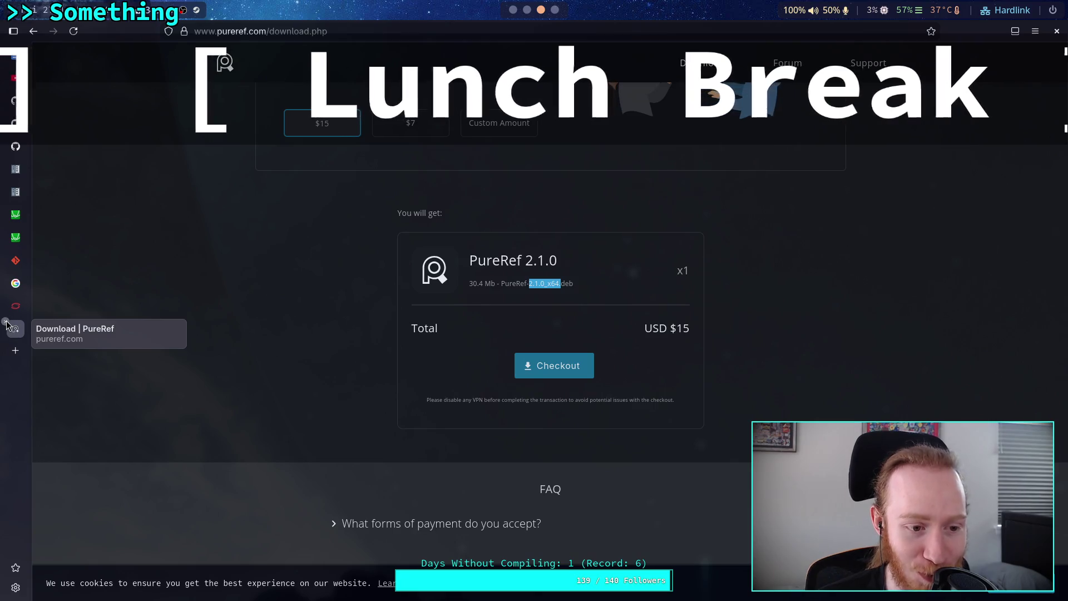
pyautogui.click(6, 321)
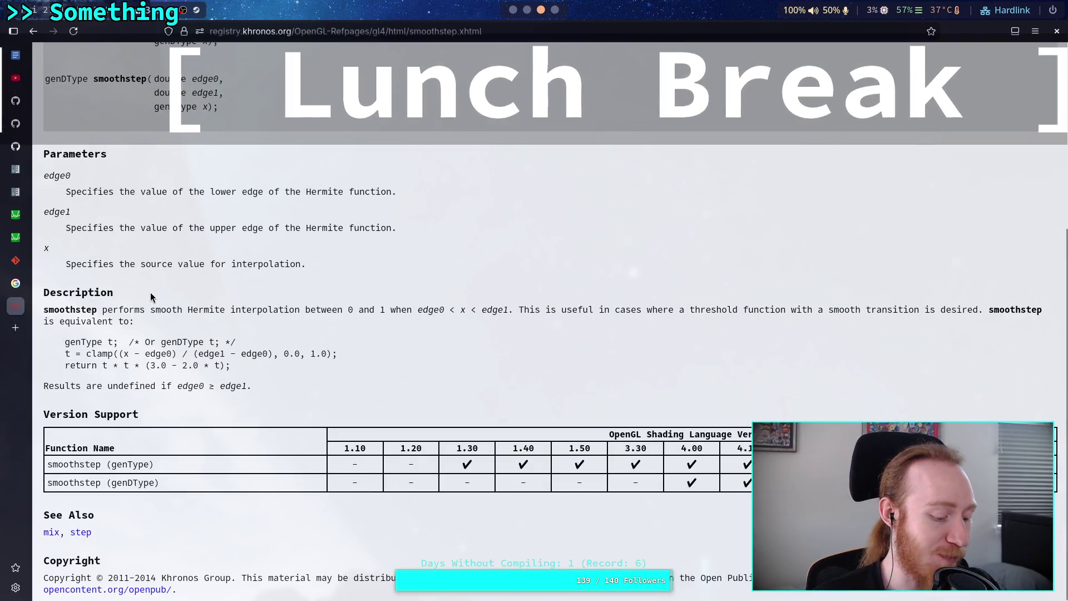
pyautogui.hotkey('alt', 'Tab')
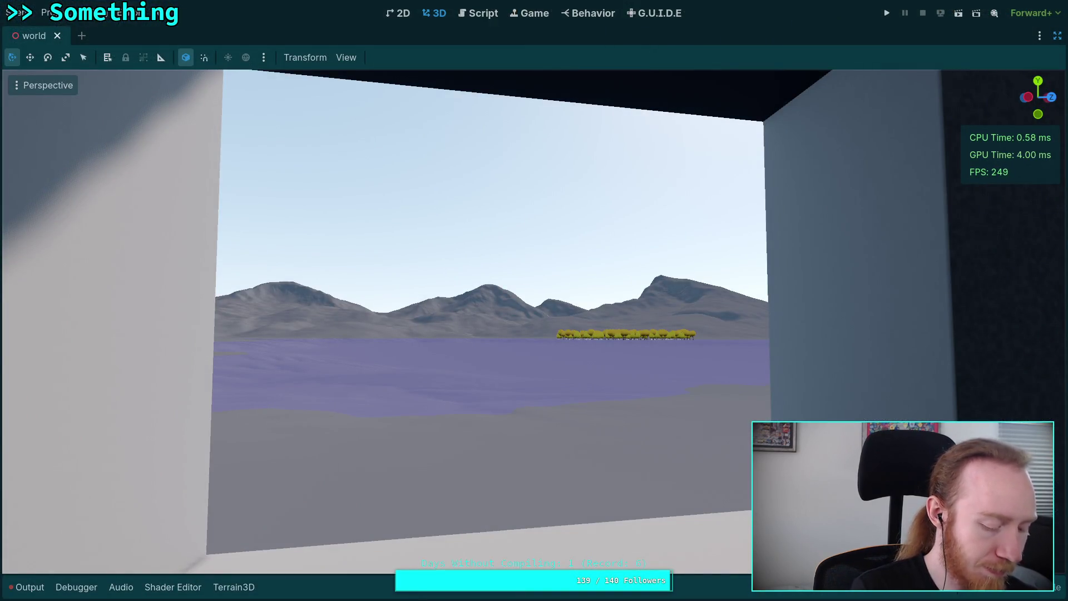
# Open a new blank browser tab and return to the Godot world scene.
pyautogui.hotkey('alt', 'Tab')
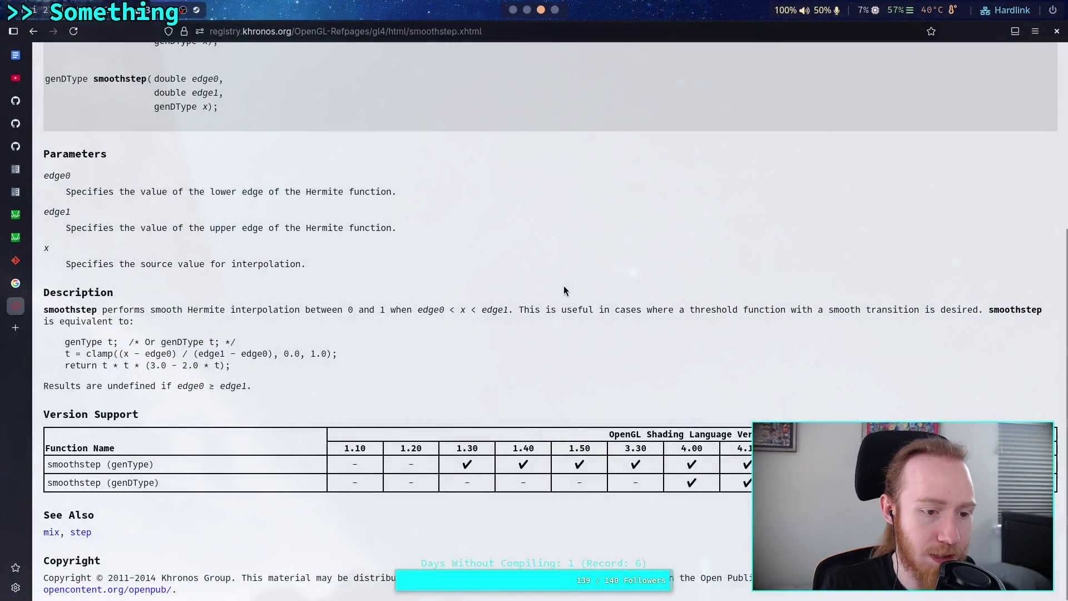
pyautogui.hotkey('ctrl', 't')
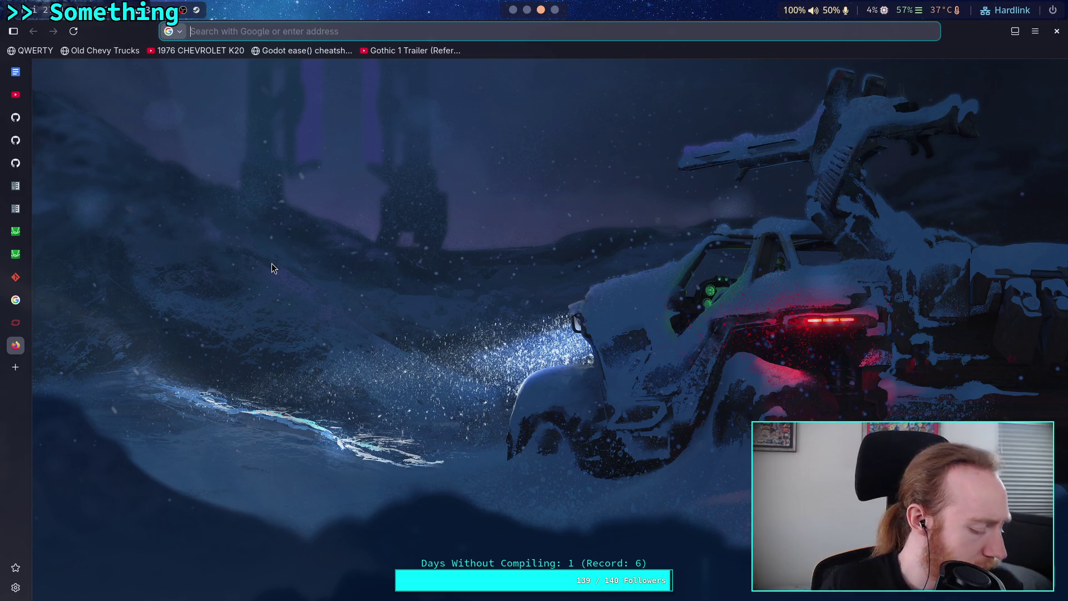
pyautogui.press('super+2')
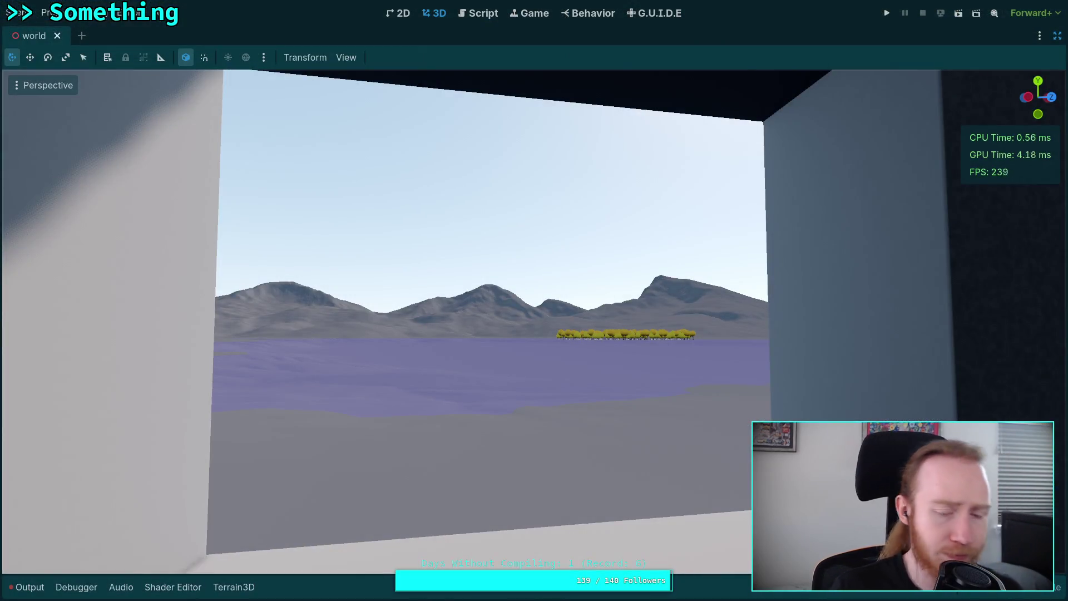
# Hide the side docks so the 3D view fills the editor, then switch to the terminal.
pyautogui.hotkey('ctrl', 'shift', 'F11')
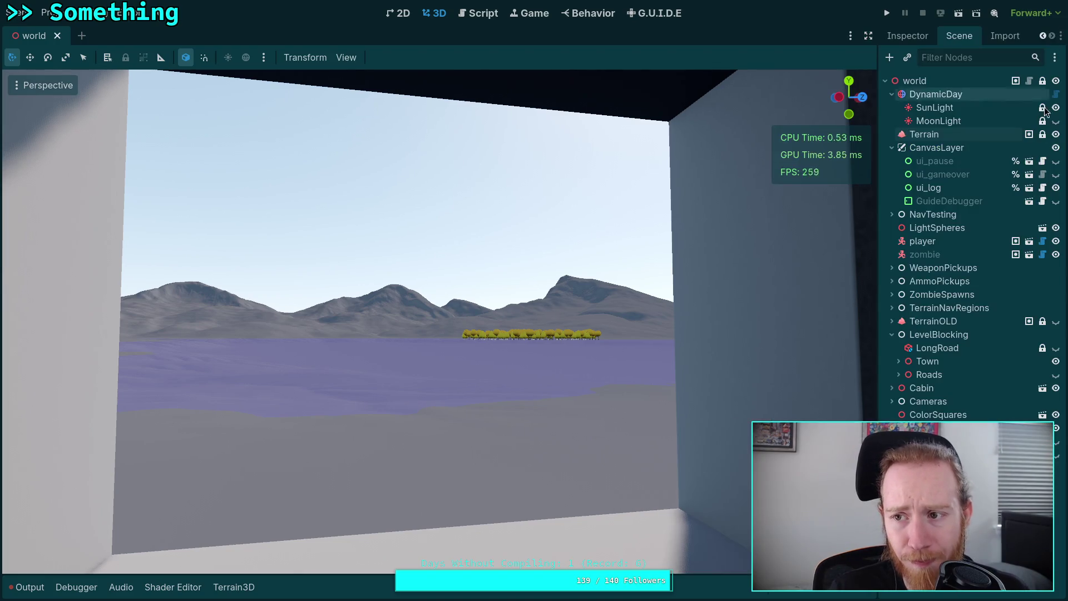
pyautogui.click(868, 36)
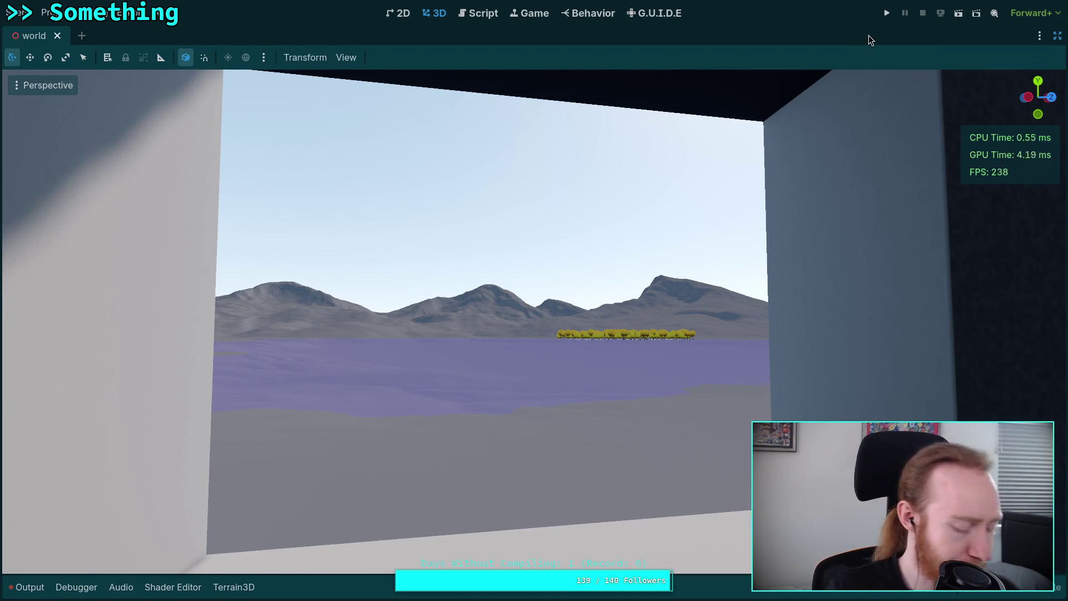
pyautogui.press('super+1')
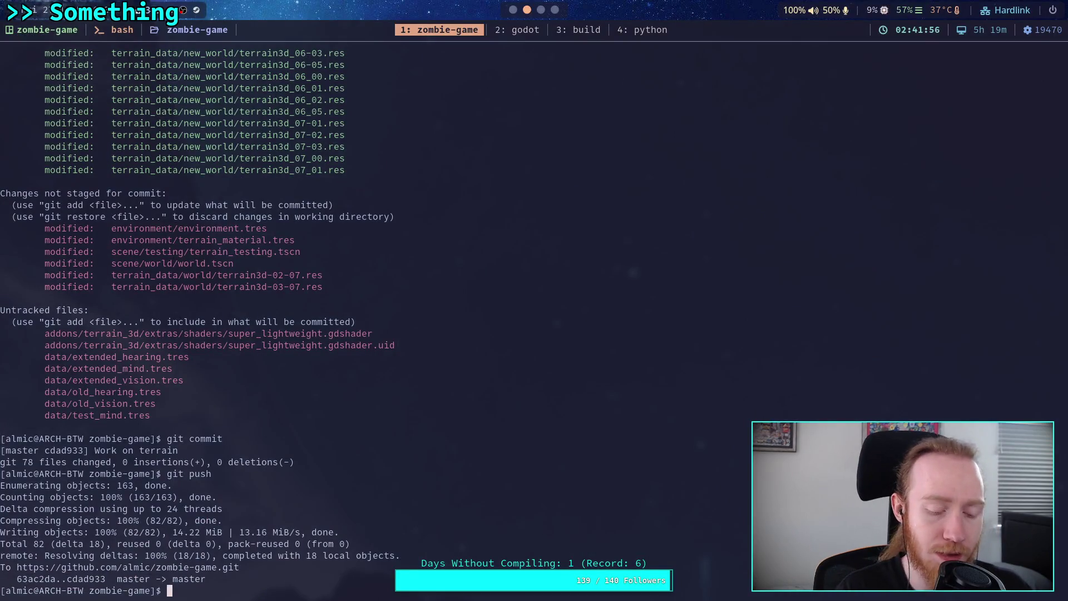
# Launch Neovim with vi and open script/dynamic_day/atmosphere.glsl from the file tree.
pyautogui.write('vi')
pyautogui.press('Return')
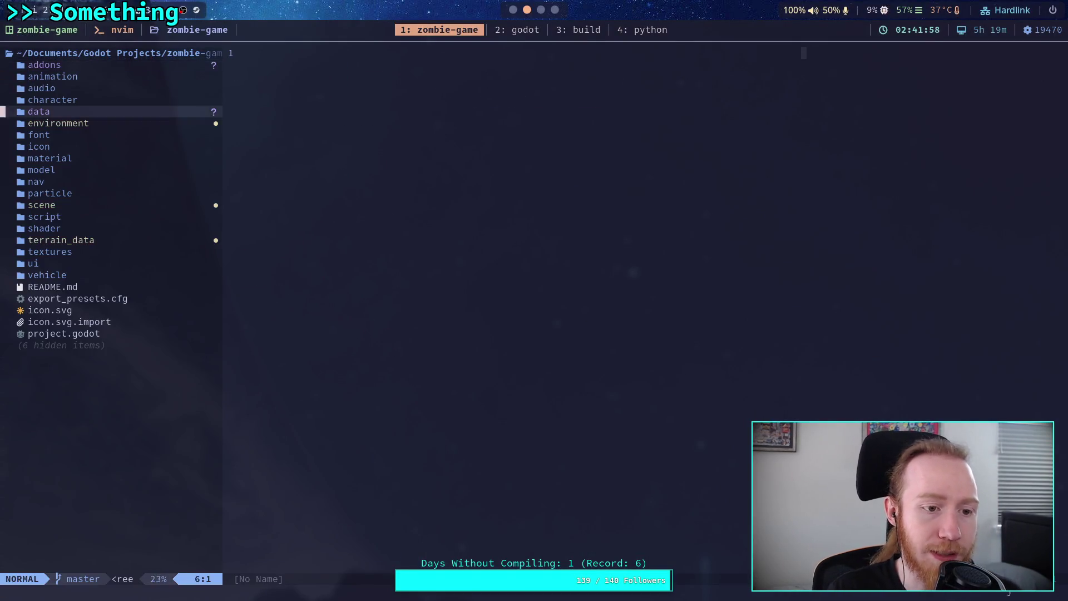
pyautogui.press('k')
pyautogui.press('Return')
pyautogui.press('j')
pyautogui.press('j')
pyautogui.press('j')
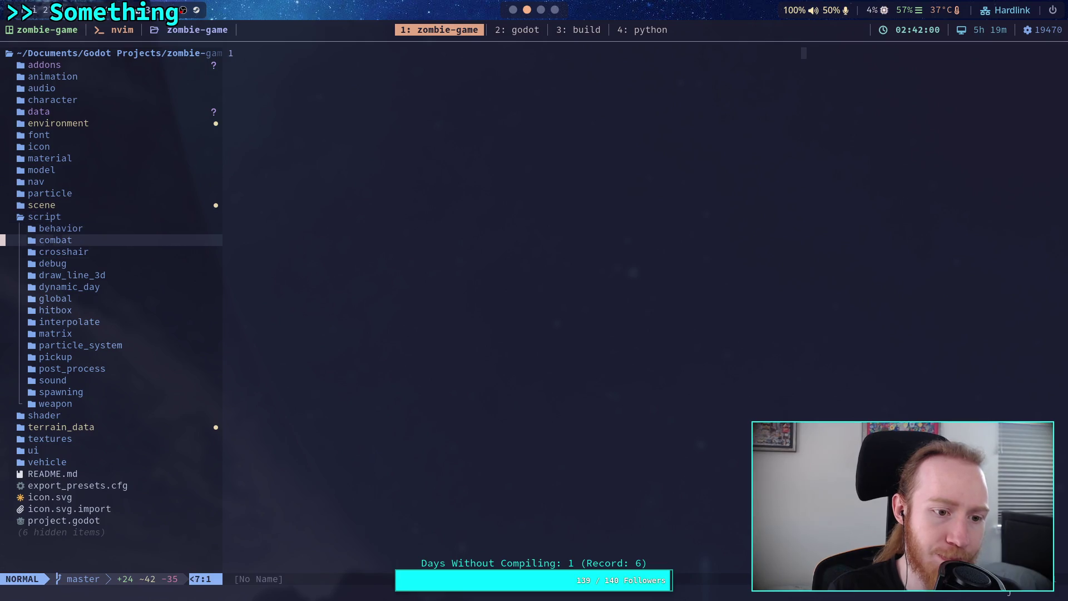
pyautogui.press('Return')
pyautogui.press('j')
pyautogui.press('j')
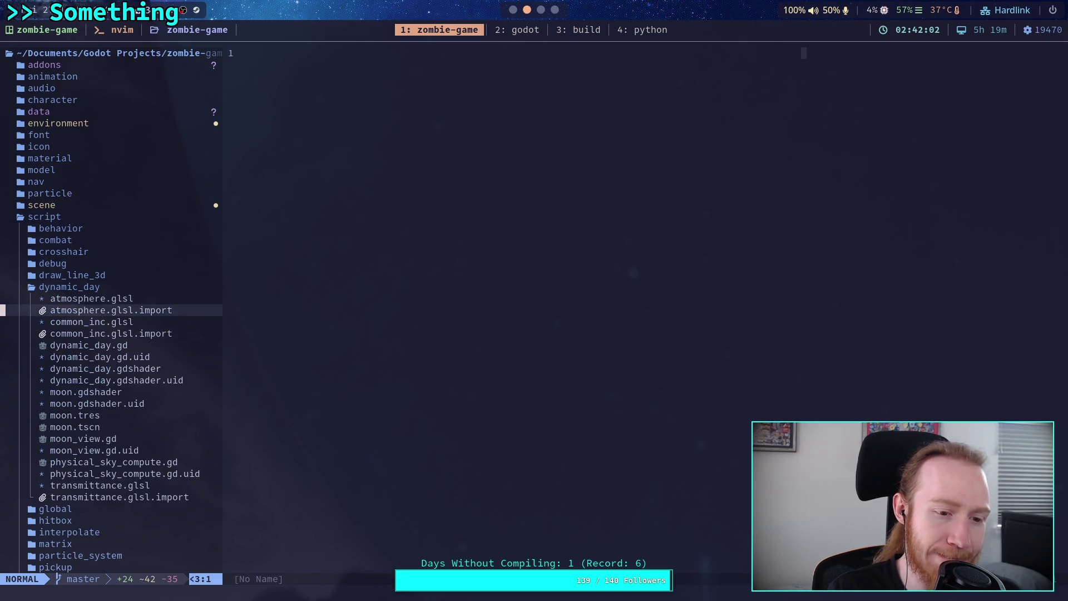
pyautogui.press('k')
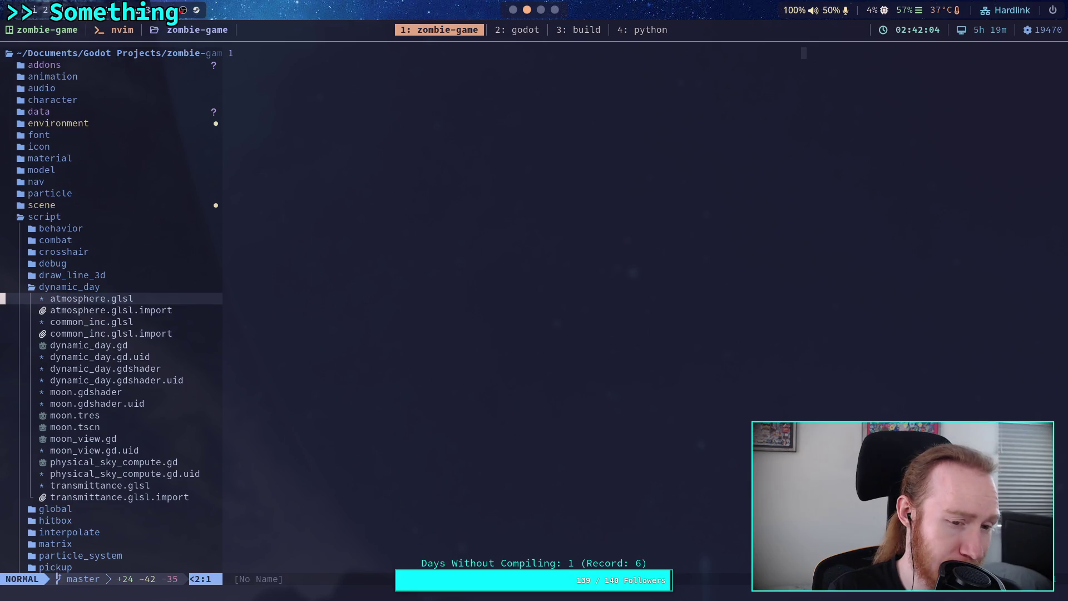
pyautogui.press('Return')
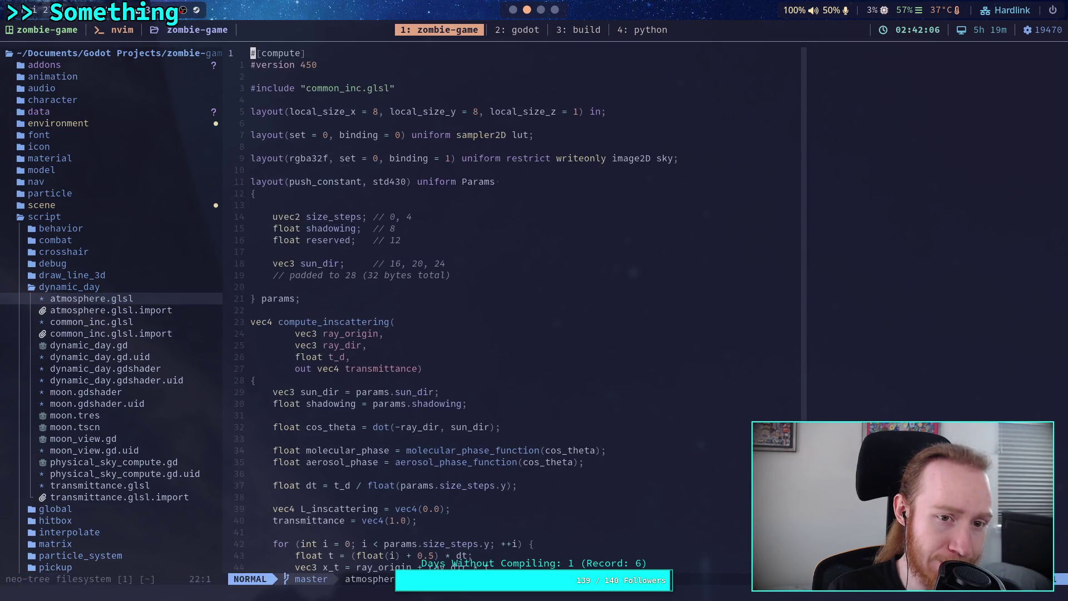
# Open common_inc.glsl at its Shadertoy source link, then switch to the browser.
pyautogui.hotkey('ctrl', 'n')
pyautogui.press('j')
pyautogui.press('j')
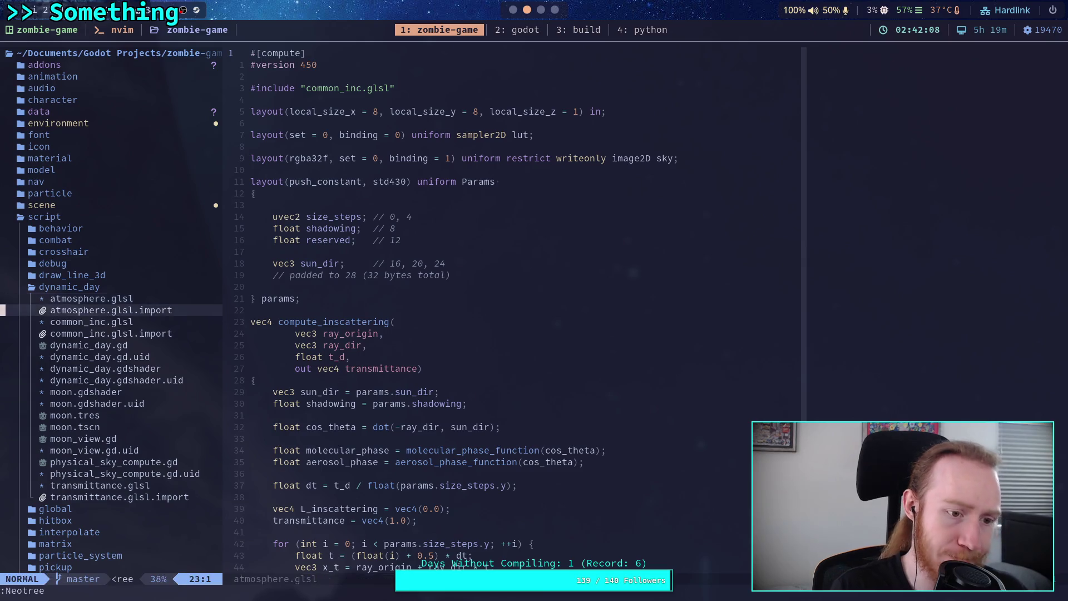
pyautogui.press('Return')
pyautogui.press('j')
pyautogui.press('j')
pyautogui.press('j')
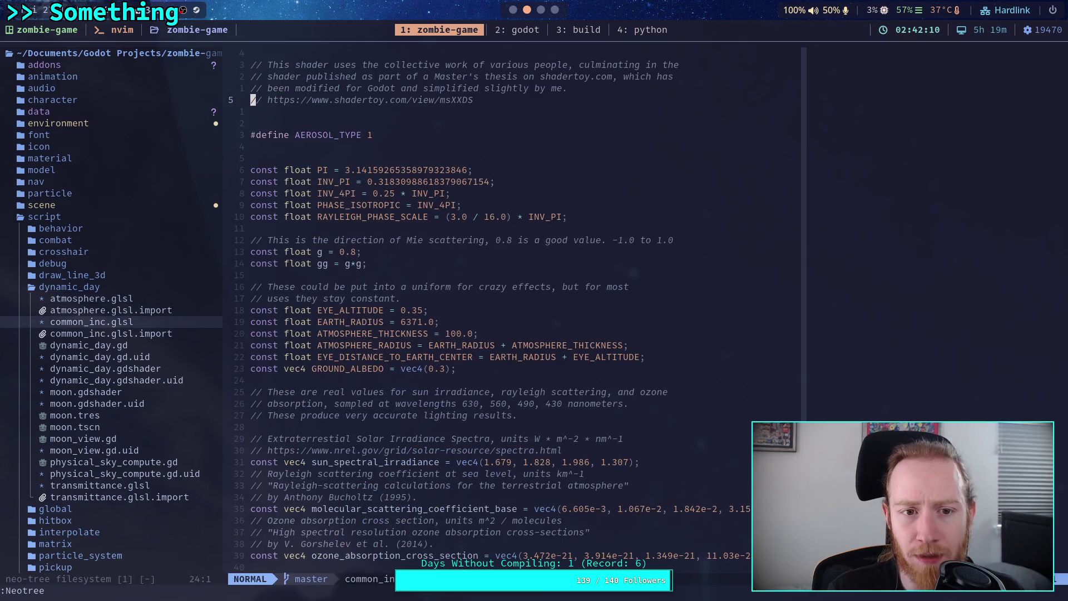
pyautogui.press(':')
pyautogui.press('Escape')
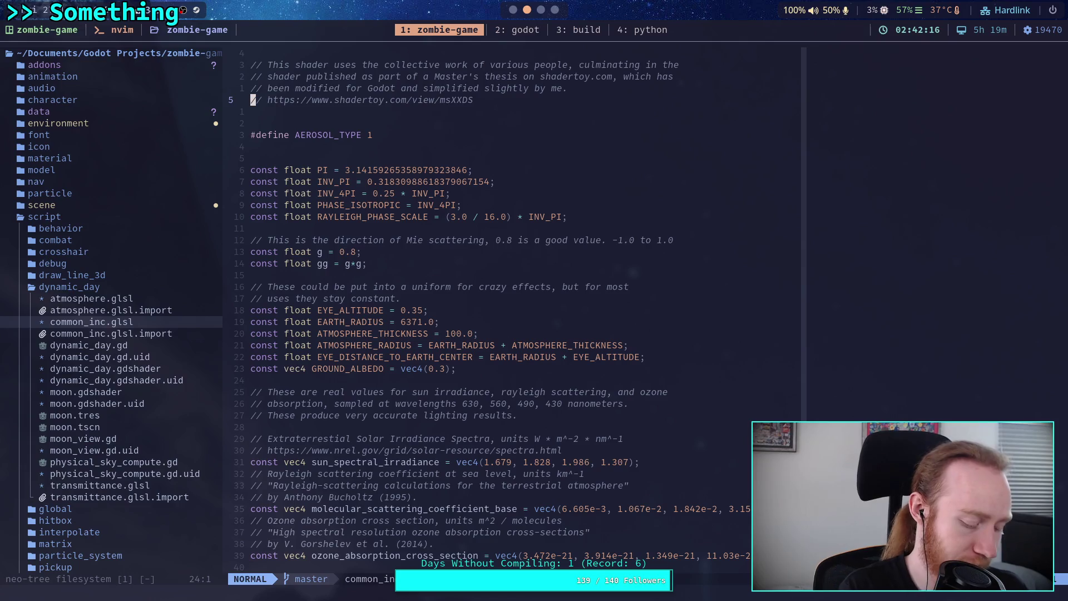
pyautogui.press('super+3')
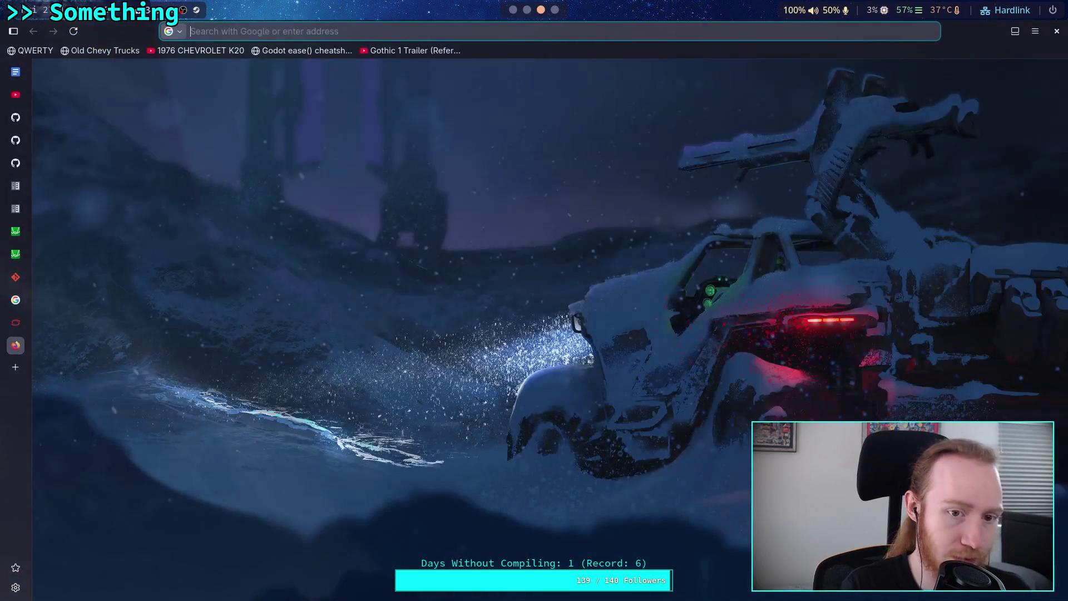
# Enter shadertoy.com/view/msXXDs in the address bar, checking the link in Neovim midway.
pyautogui.hotkey('ctrl', 'l')
pyautogui.write('shadert')
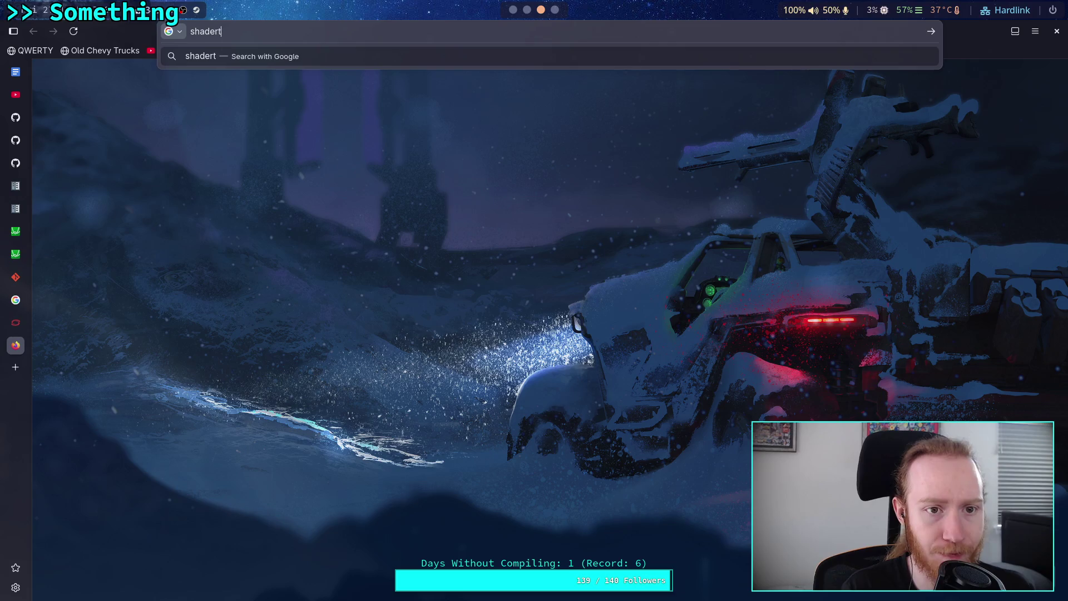
pyautogui.write('oy.com/')
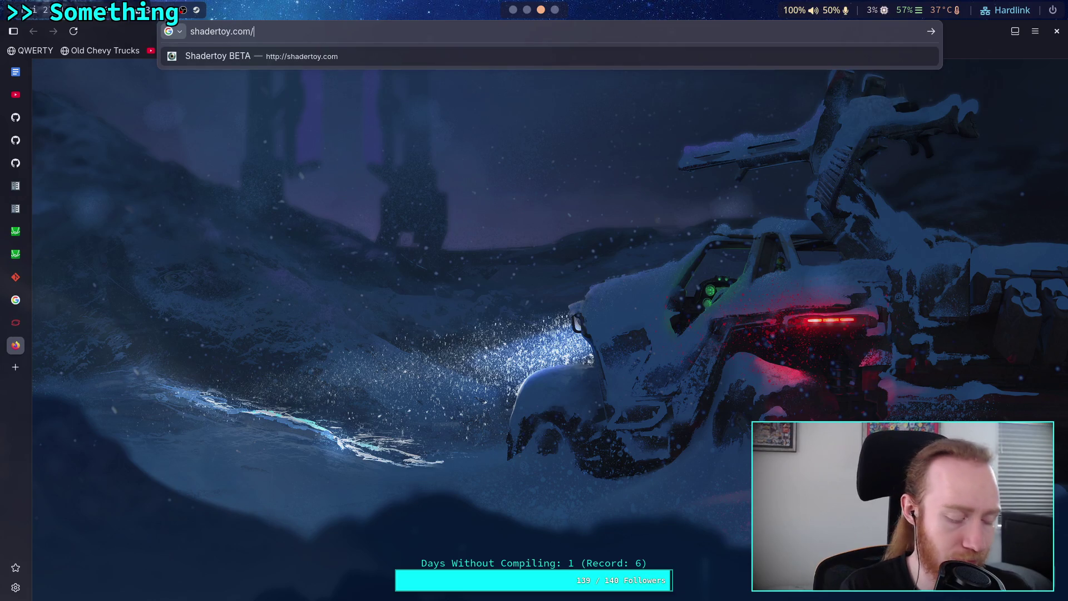
pyautogui.press('super+1')
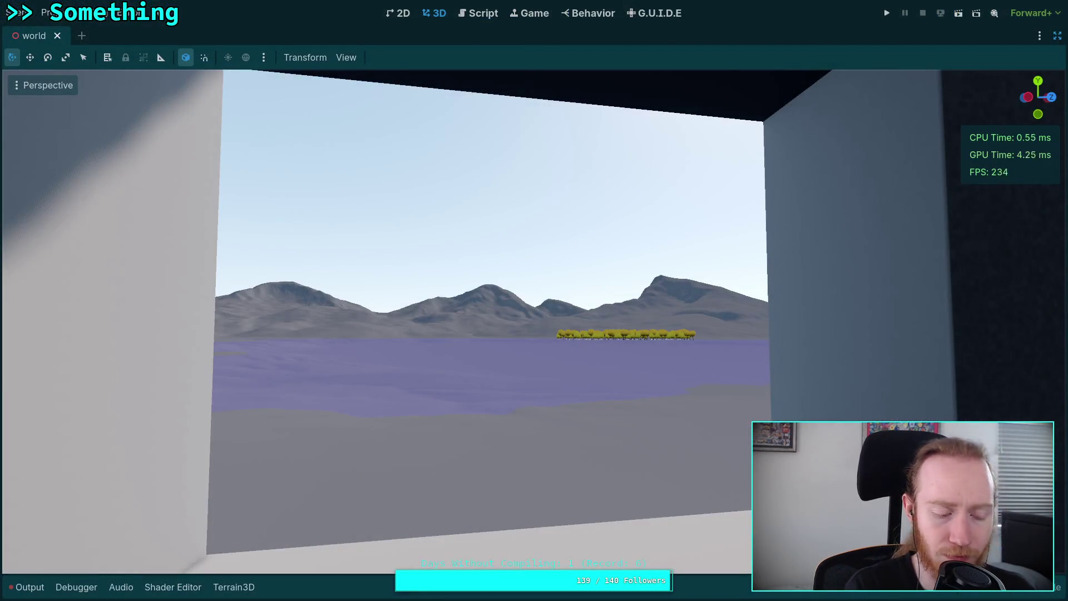
pyautogui.press('super+2')
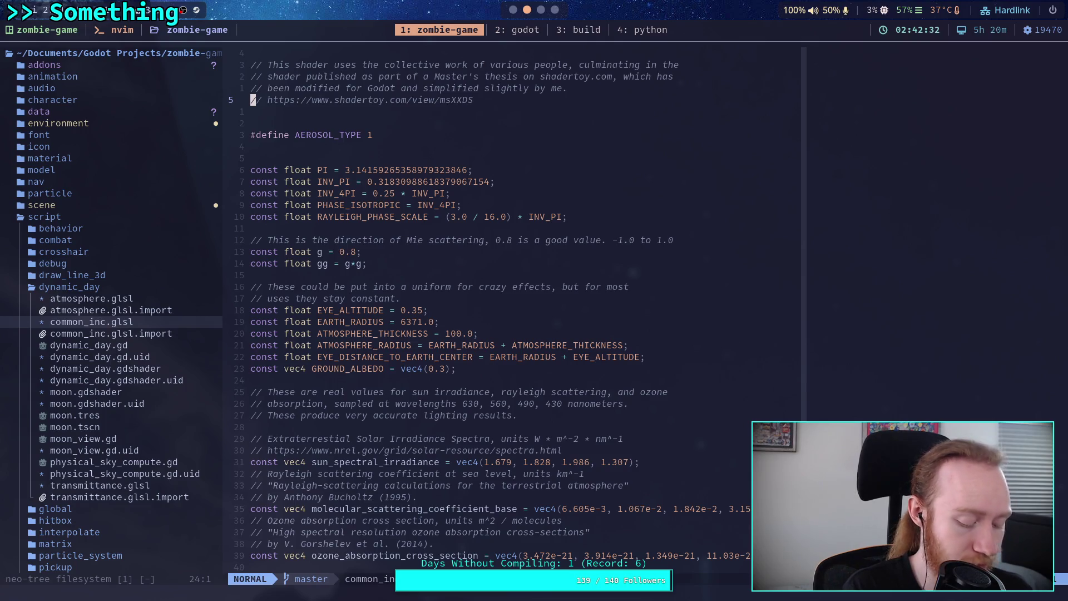
pyautogui.press('super+3')
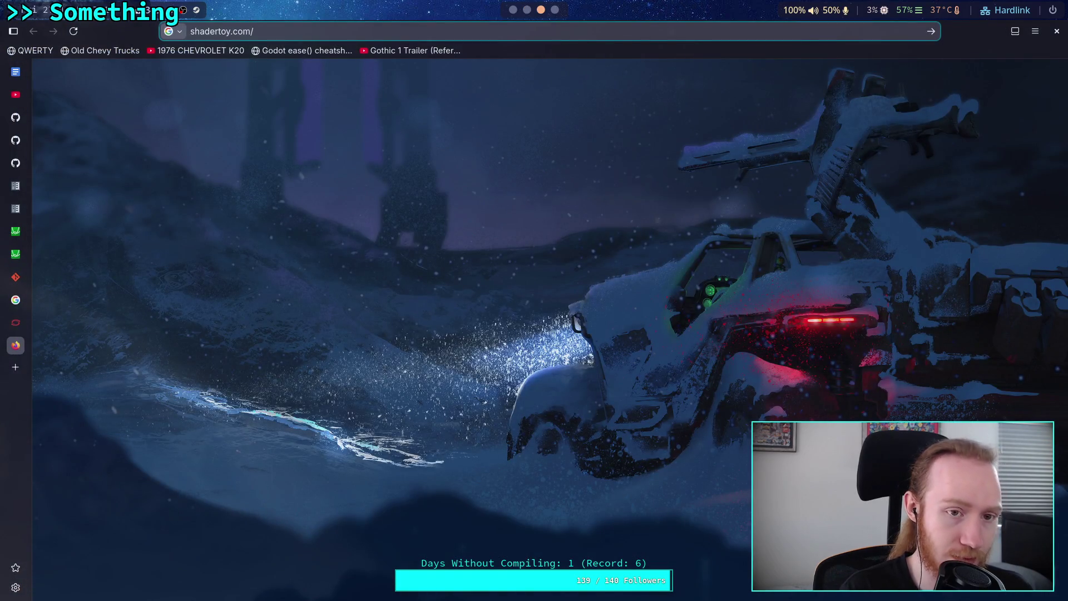
pyautogui.write('view/ms')
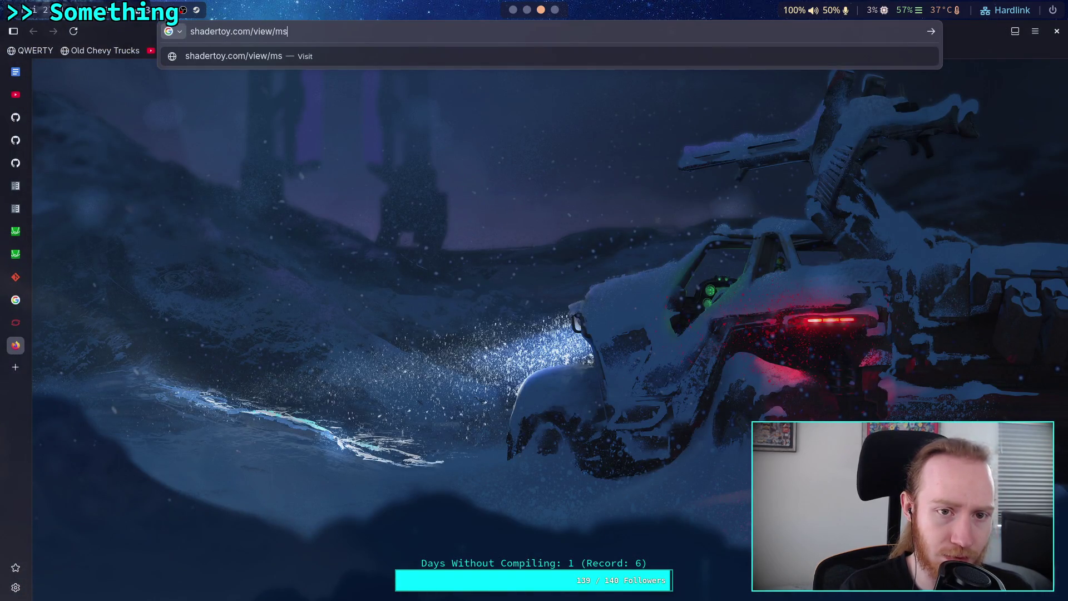
pyautogui.write('XXD')
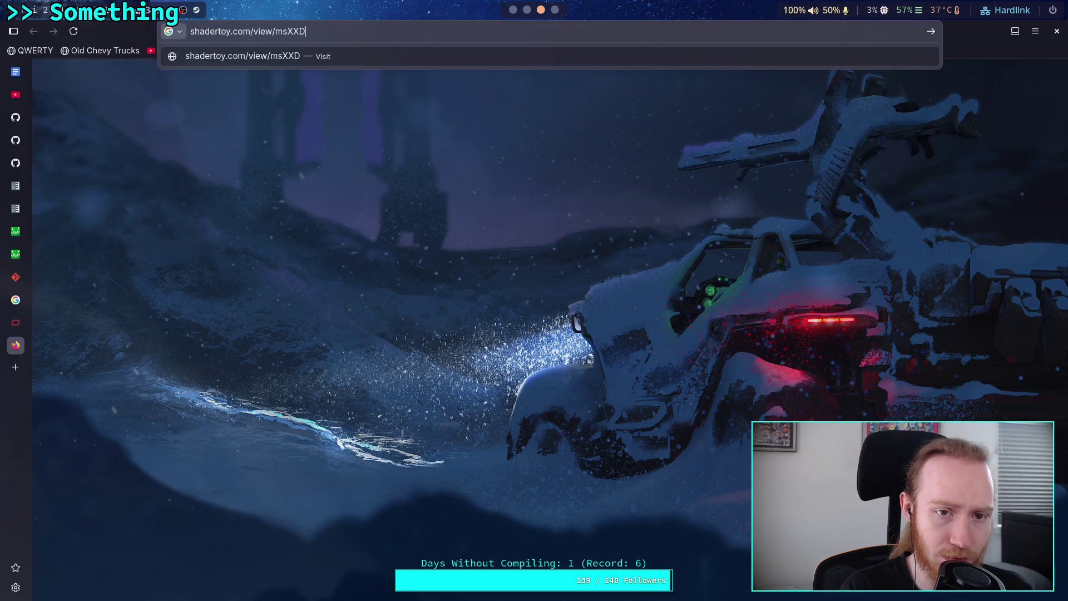
pyautogui.write('s')
pyautogui.press('Return')
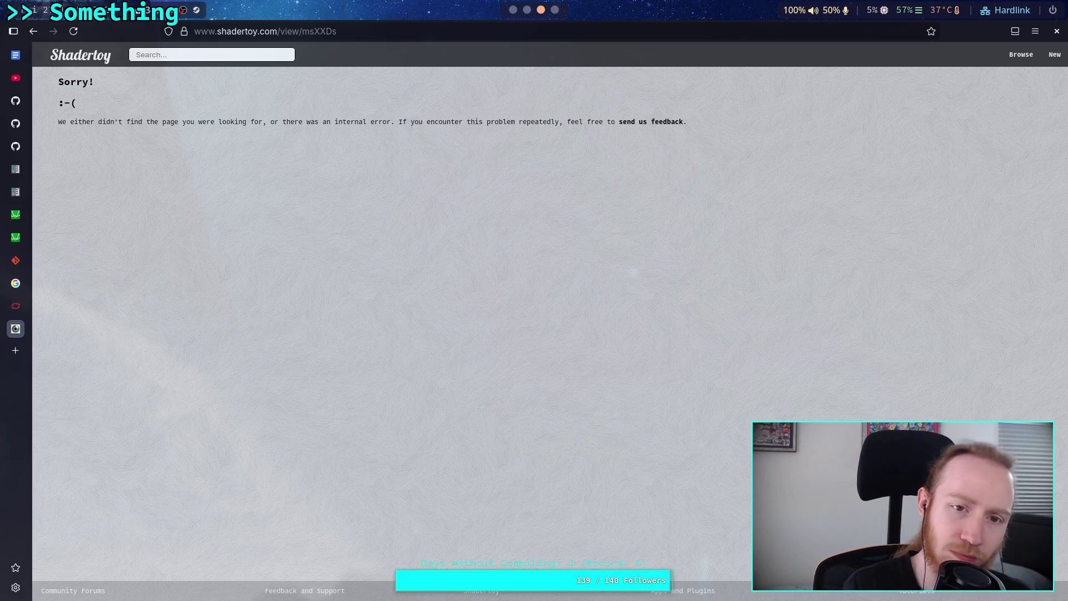
# Correct the Shadertoy address to view/msXXDS and load the Physically-based sky page.
pyautogui.press('super+5')
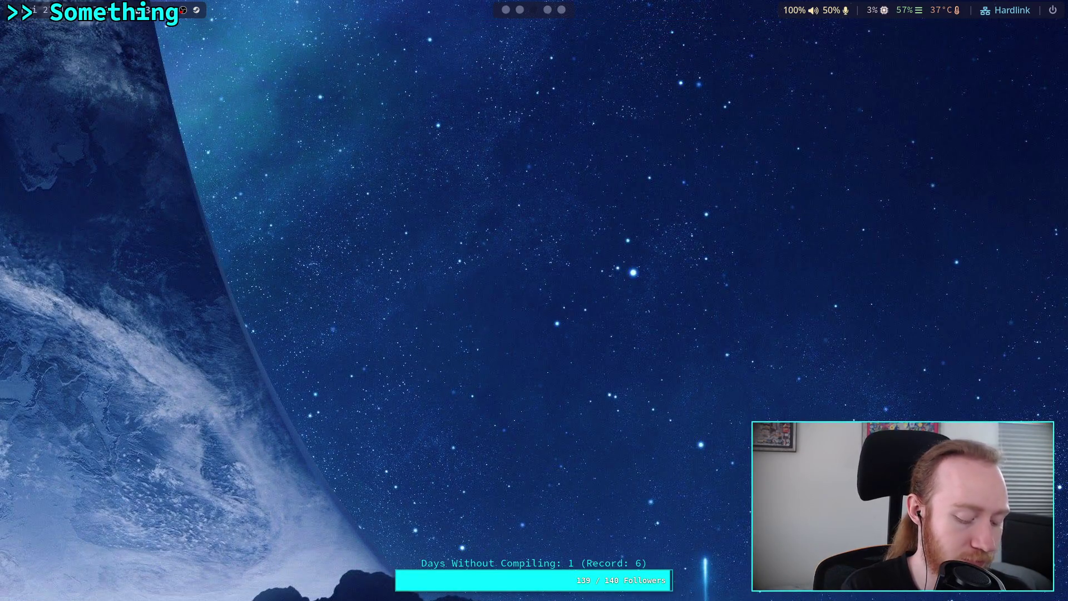
pyautogui.press('super+2')
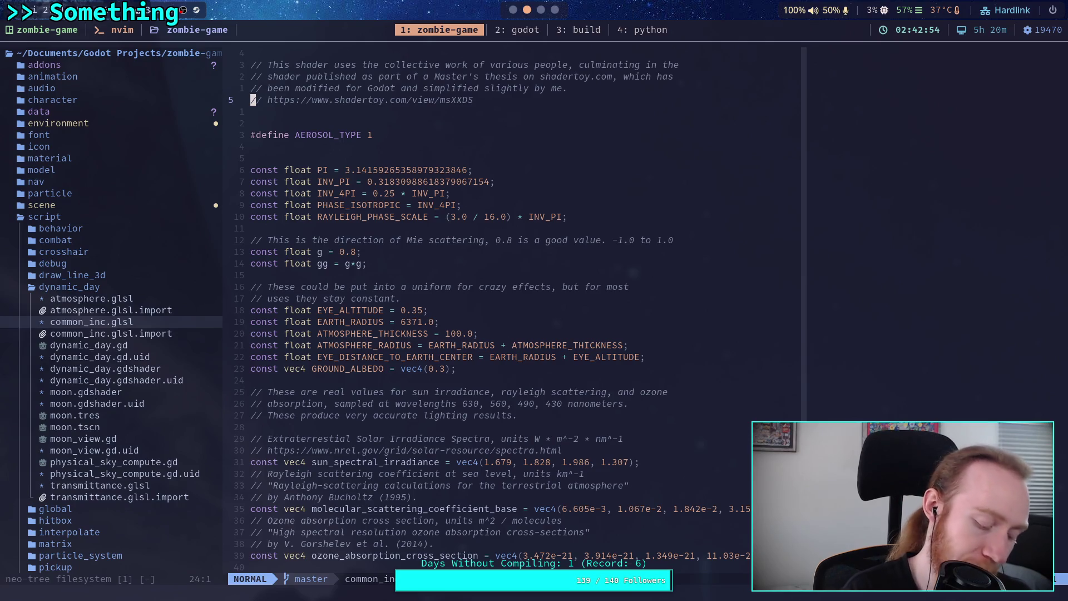
pyautogui.press('super+3')
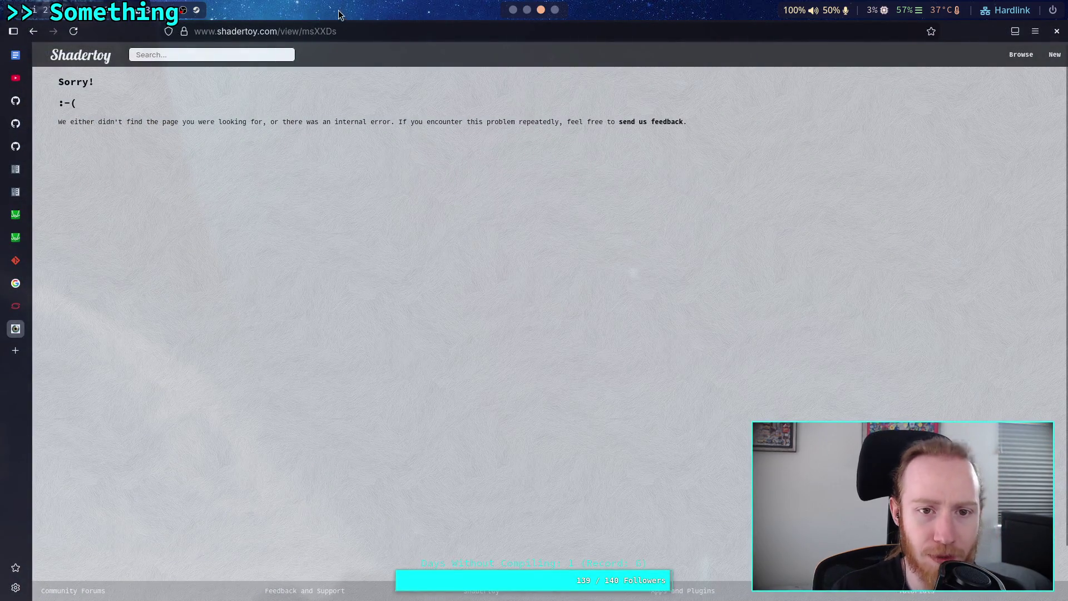
pyautogui.click(370, 30)
pyautogui.press('BackSpace')
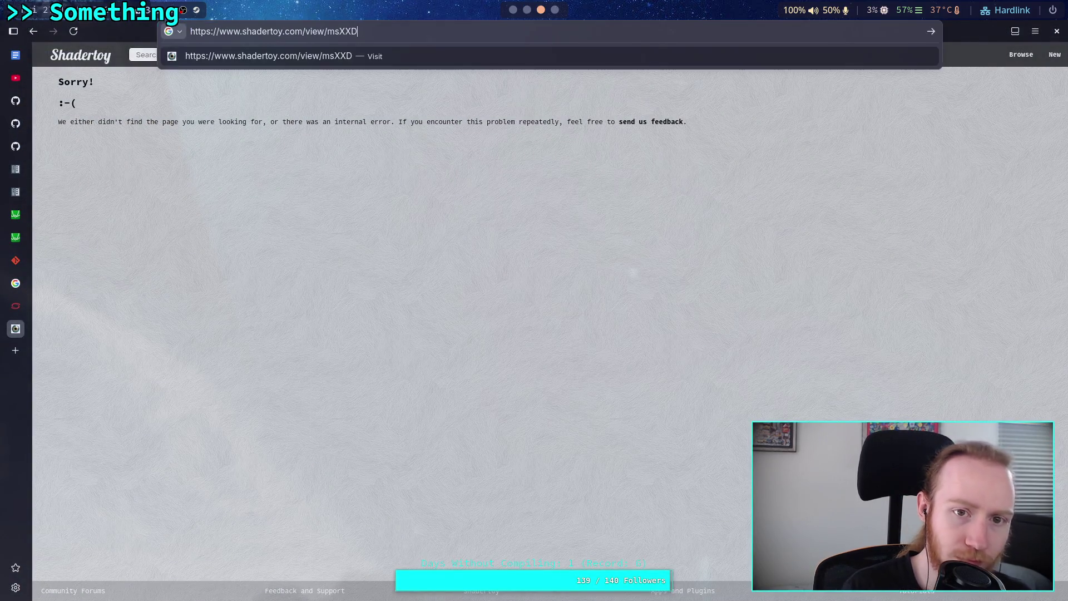
pyautogui.hotkey('ctrl', 's')
pyautogui.press('Escape')
pyautogui.write('S')
pyautogui.press('Return')
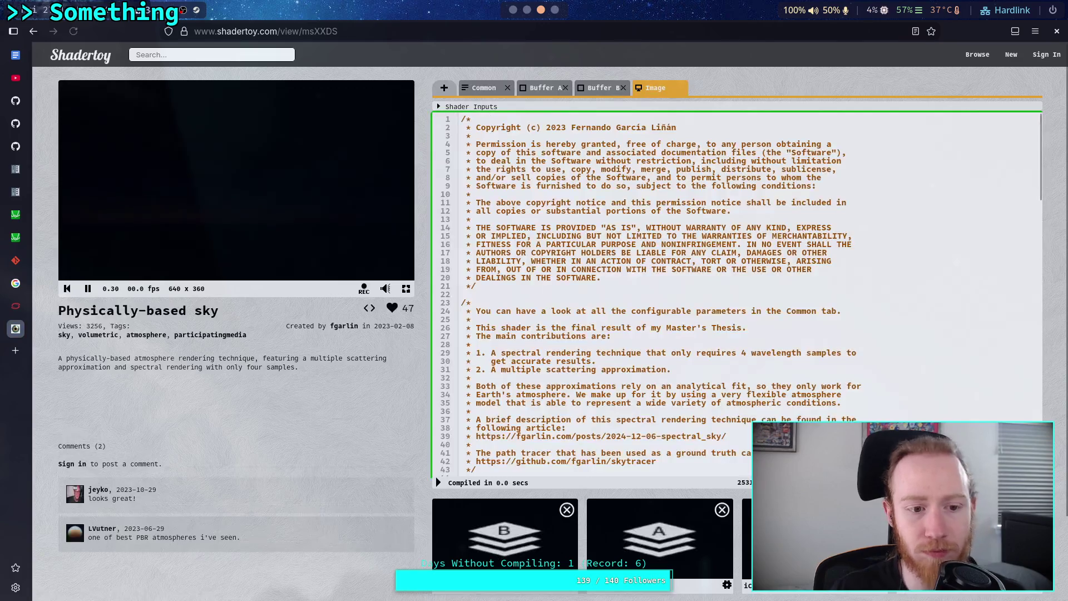
# Pause the shader and set CAMERA_TYPE to 1 in the Common code, then recompile.
pyautogui.click(87, 288)
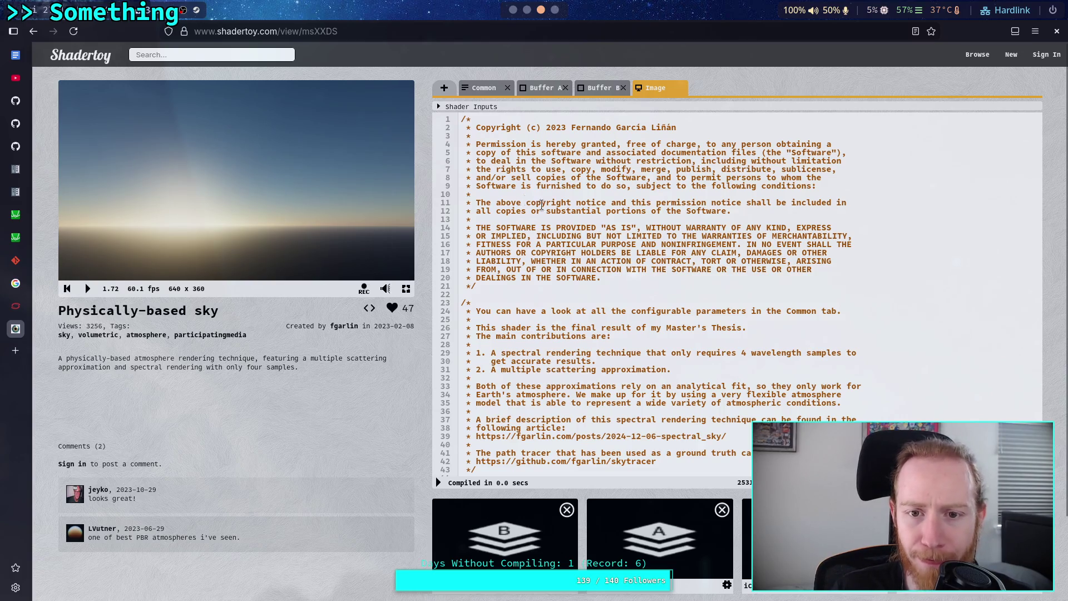
pyautogui.scroll(-5, 544, 205)
pyautogui.click(487, 92)
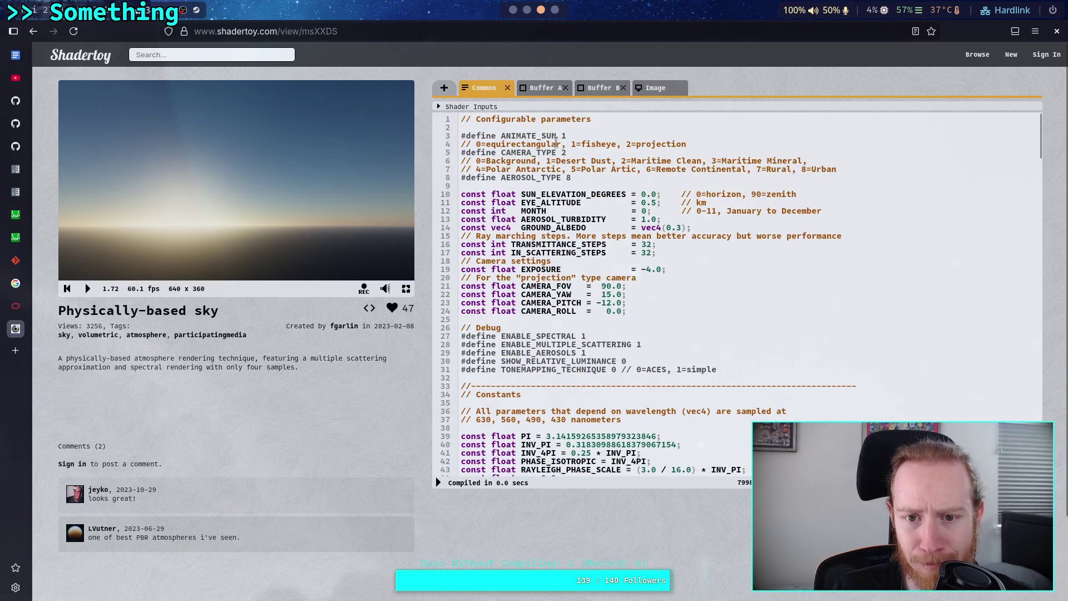
pyautogui.click(573, 153)
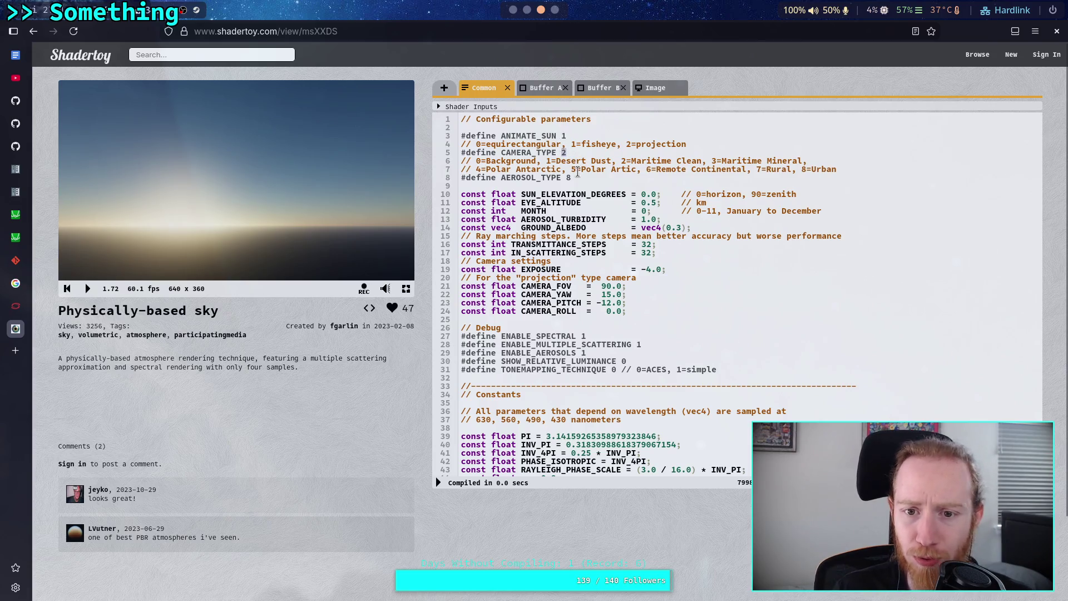
pyautogui.write('1')
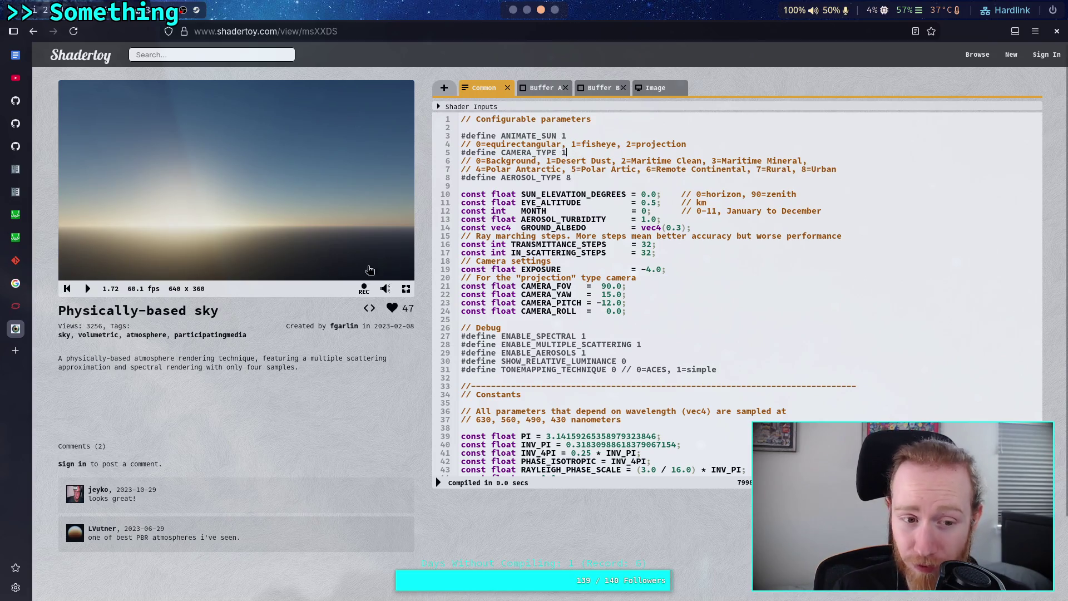
pyautogui.click(438, 482)
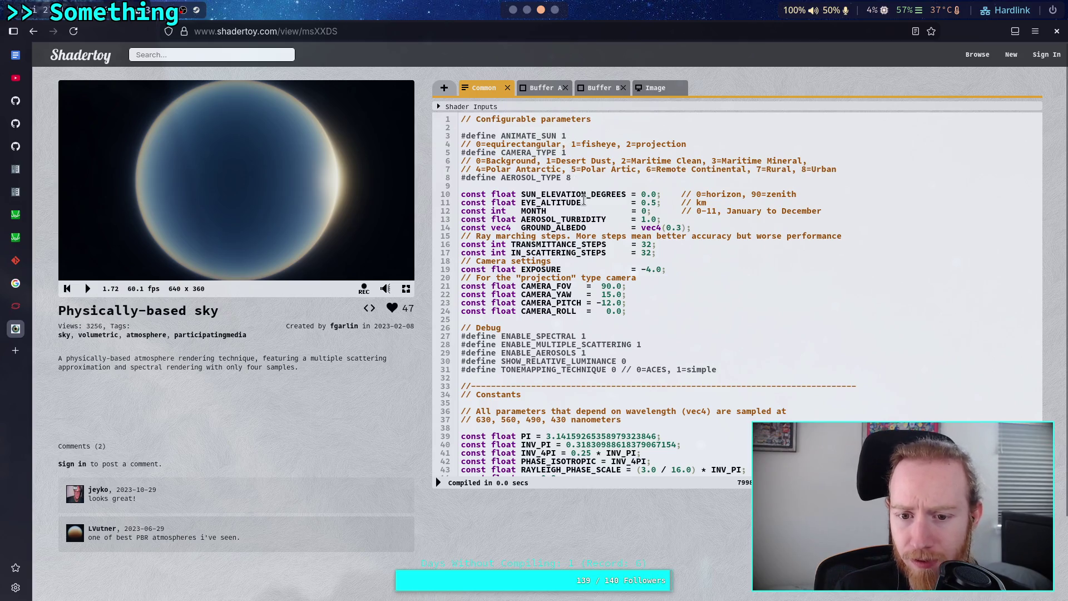
# Set TONEMAPPING_TECHNIQUE to 1 and recompile the sky shader.
pyautogui.click(618, 370)
pyautogui.press('BackSpace')
pyautogui.write('1')
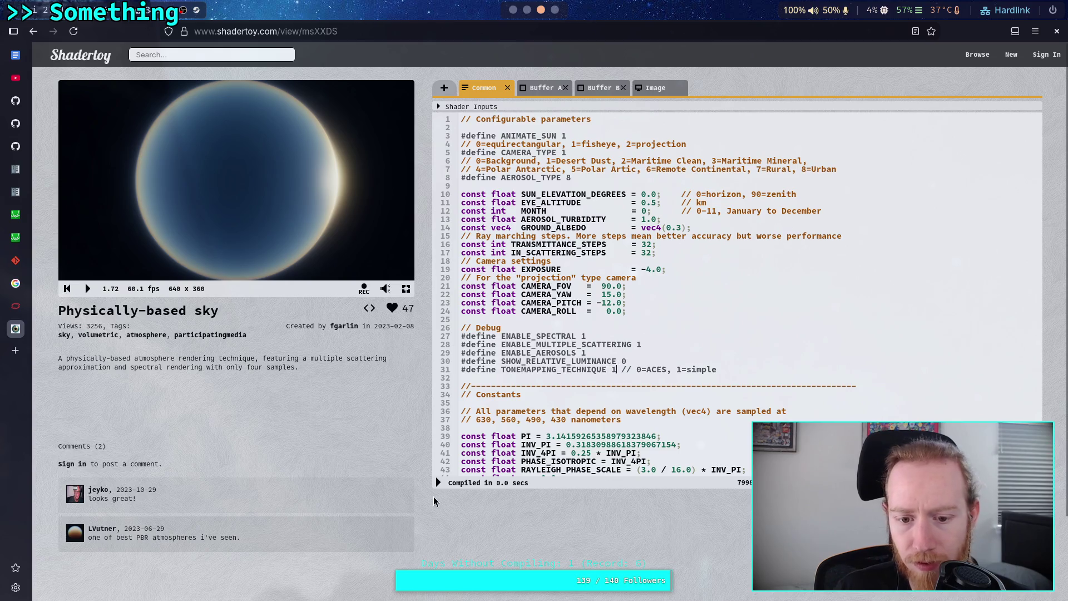
pyautogui.click(438, 484)
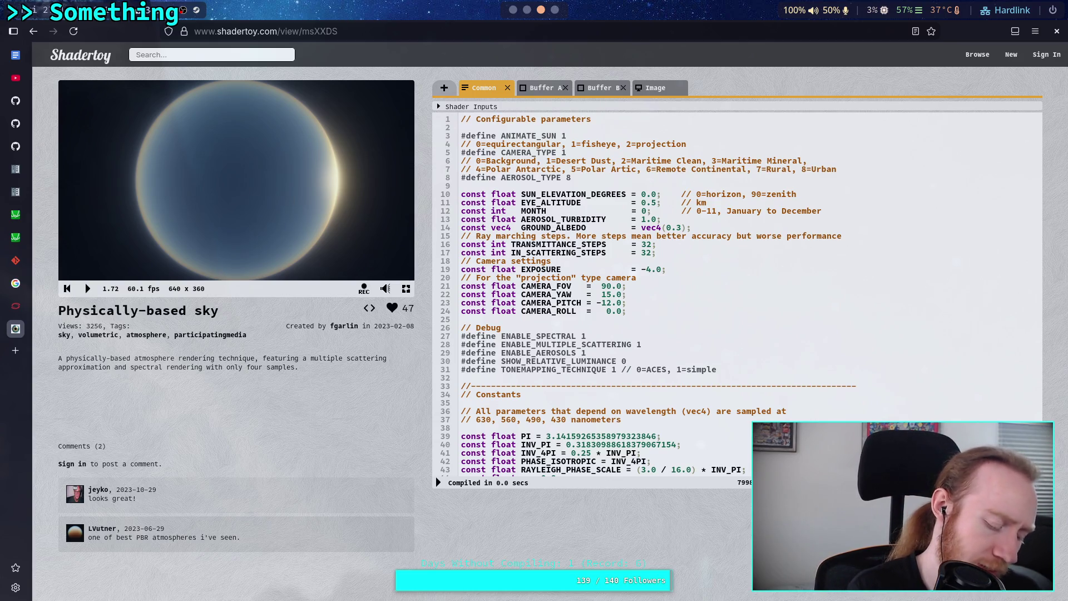
pyautogui.press('super+2')
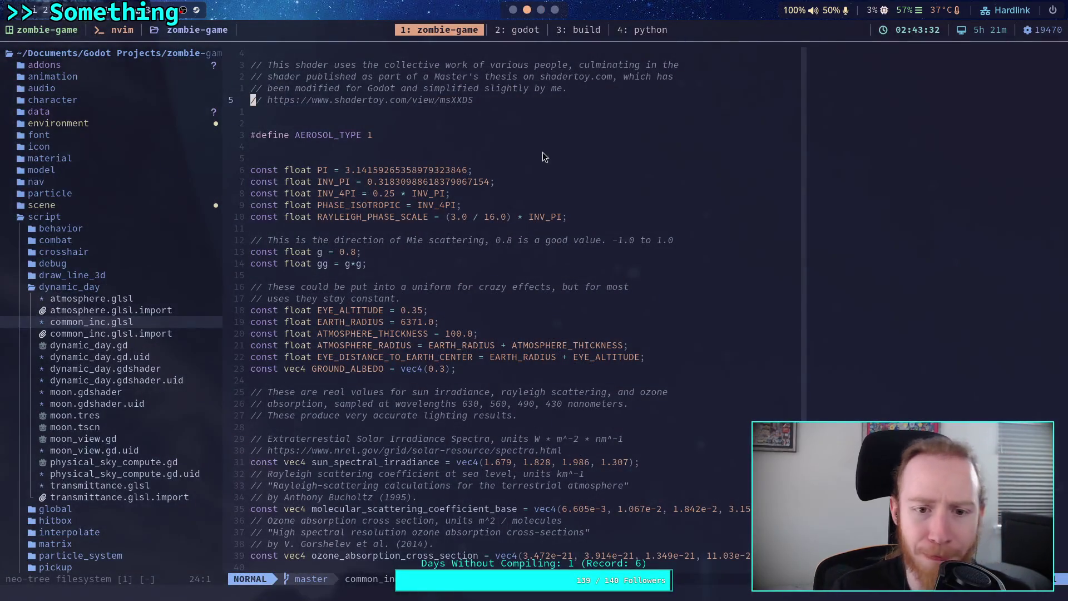
# Review the AEROSOL_TYPE blocks in common_inc.glsl, then return to the Shadertoy page.
pyautogui.scroll(4, 542, 252)
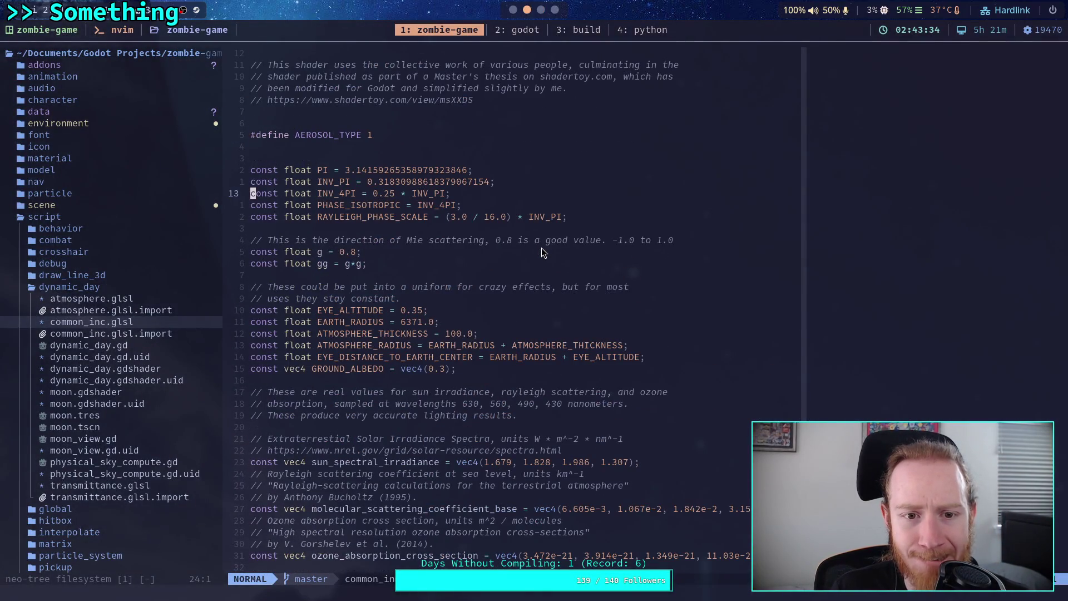
pyautogui.scroll(-12, 542, 251)
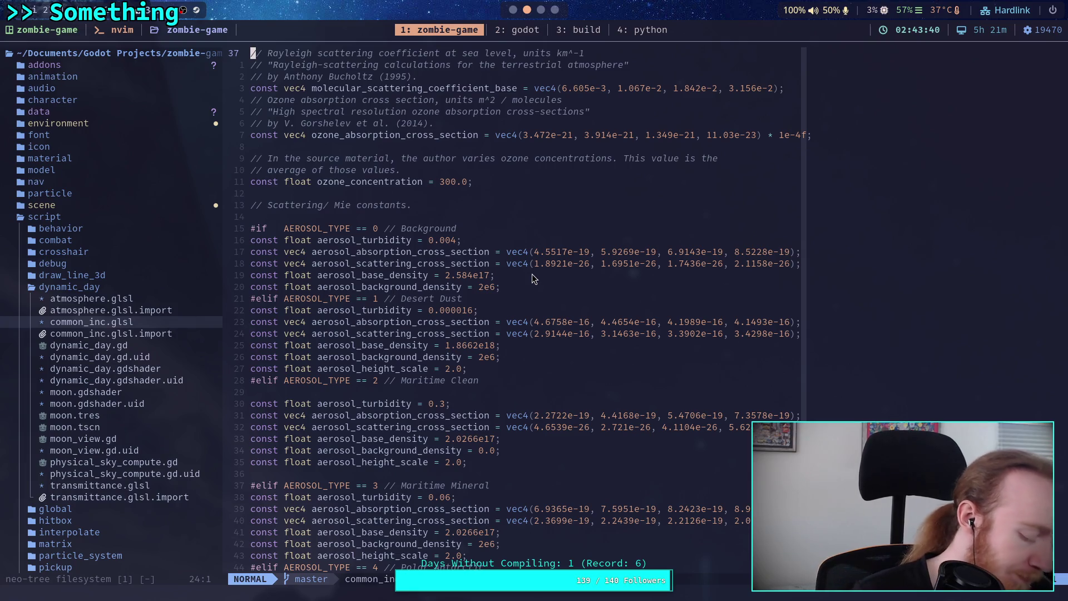
pyautogui.press('super+3')
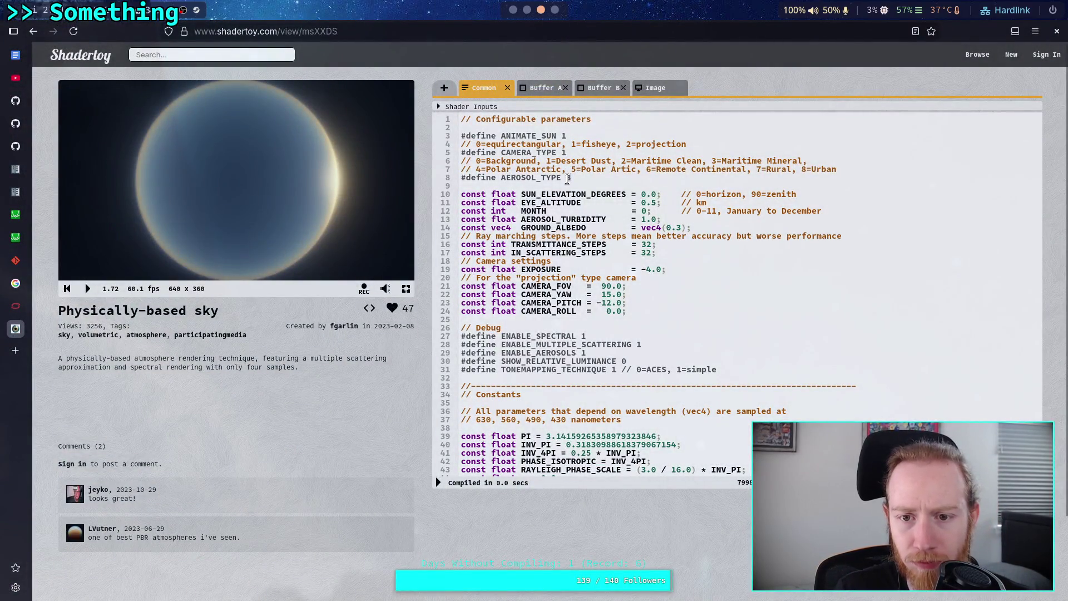
# Recompile with AEROSOL_TYPE 1 and compare against the shader file in Neovim.
pyautogui.click(438, 483)
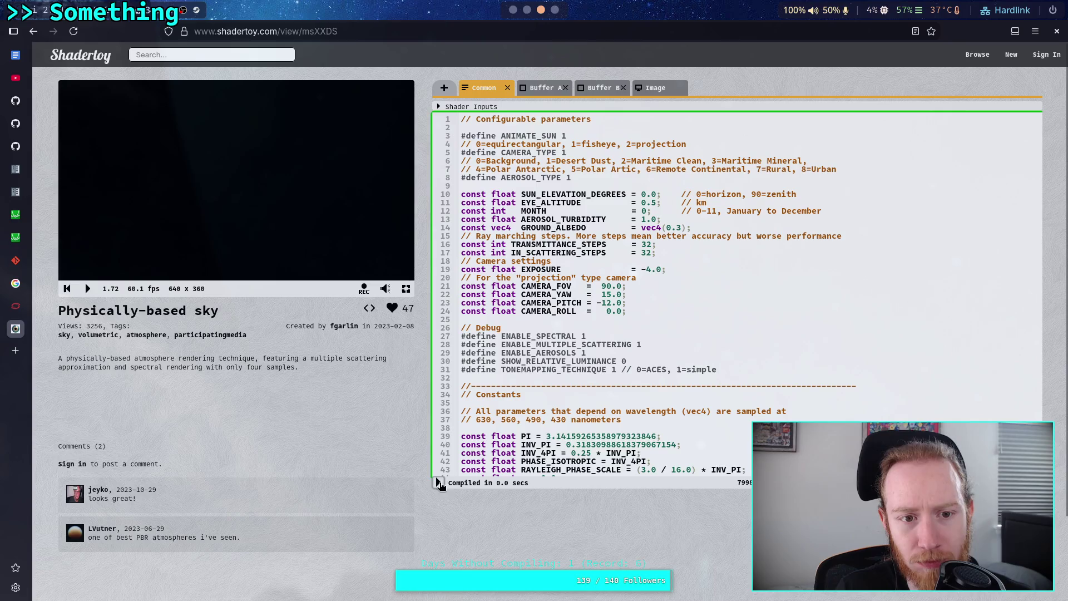
pyautogui.press('super+2')
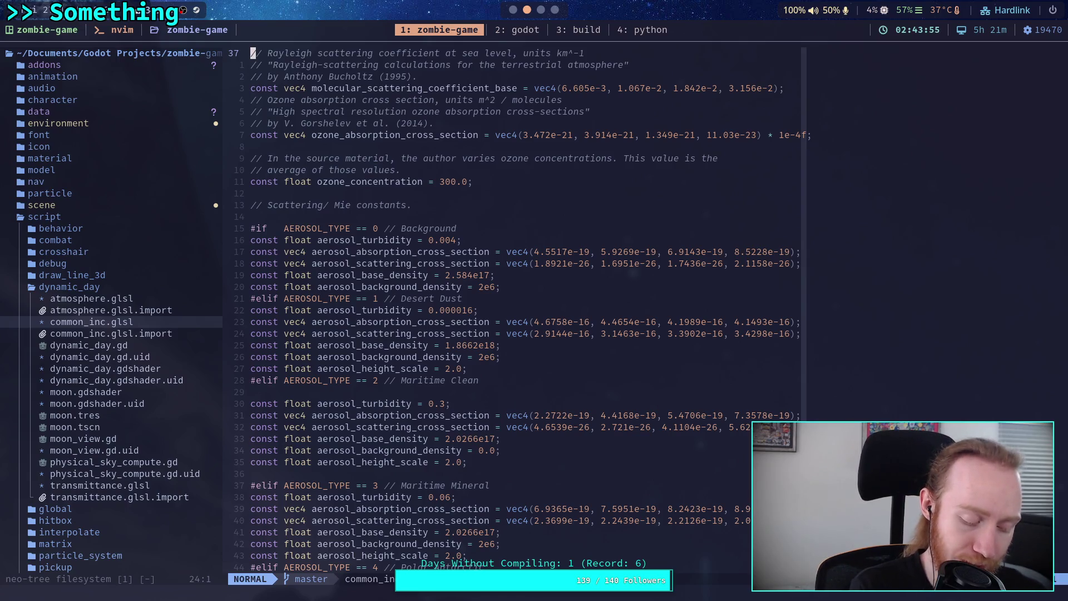
pyautogui.press('super+3')
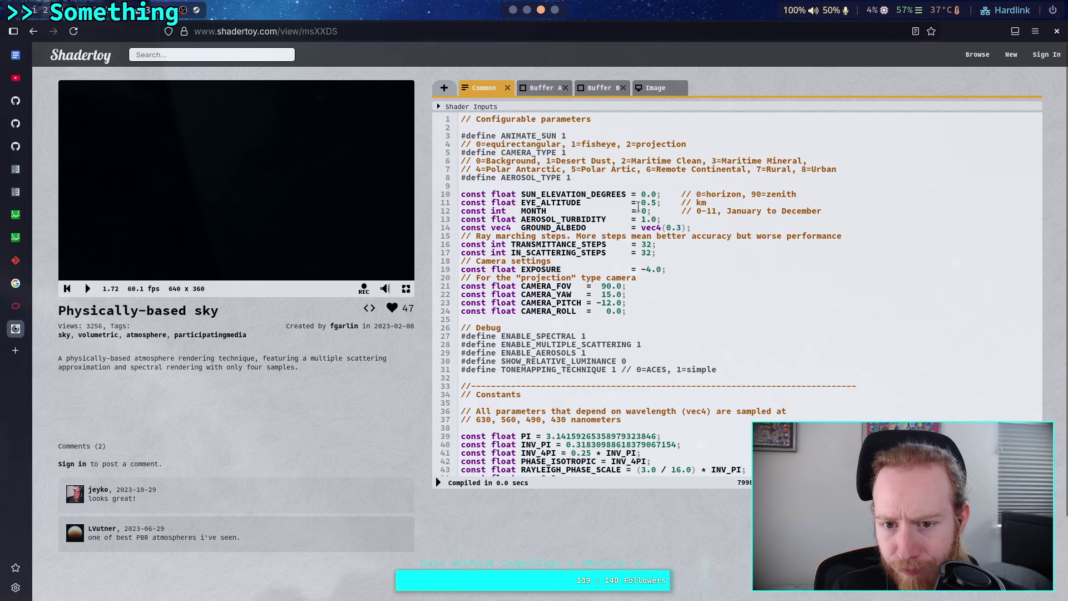
# Change AEROSOL_TURBIDITY from 1.0 to 0.000016 and recompile.
pyautogui.click(657, 220)
pyautogui.press('BackSpace')
pyautogui.press('BackSpace')
pyautogui.press('BackSpace')
pyautogui.write('0.')
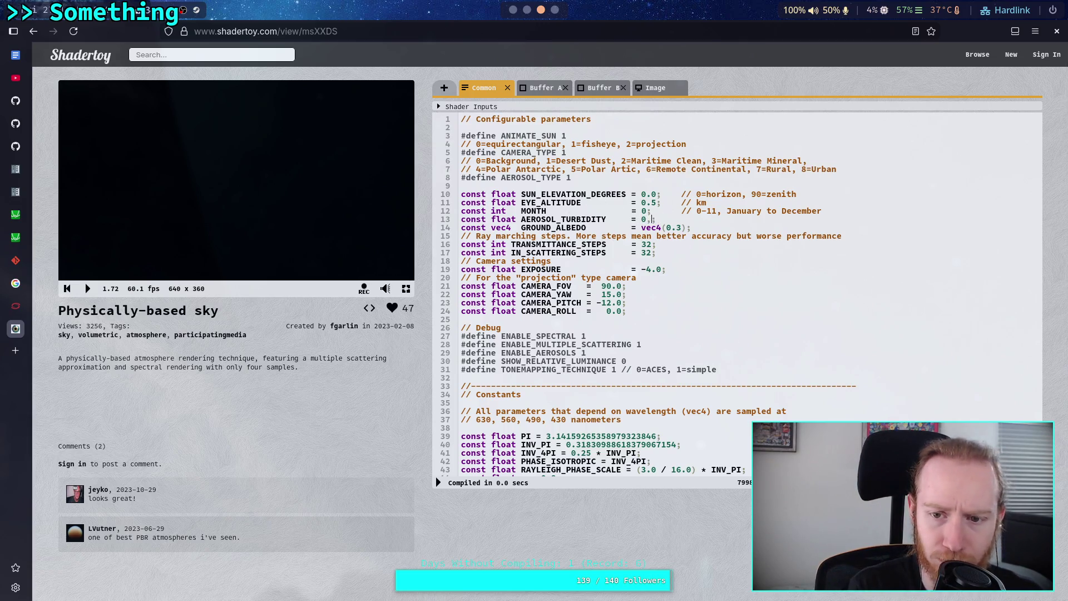
pyautogui.write('000016')
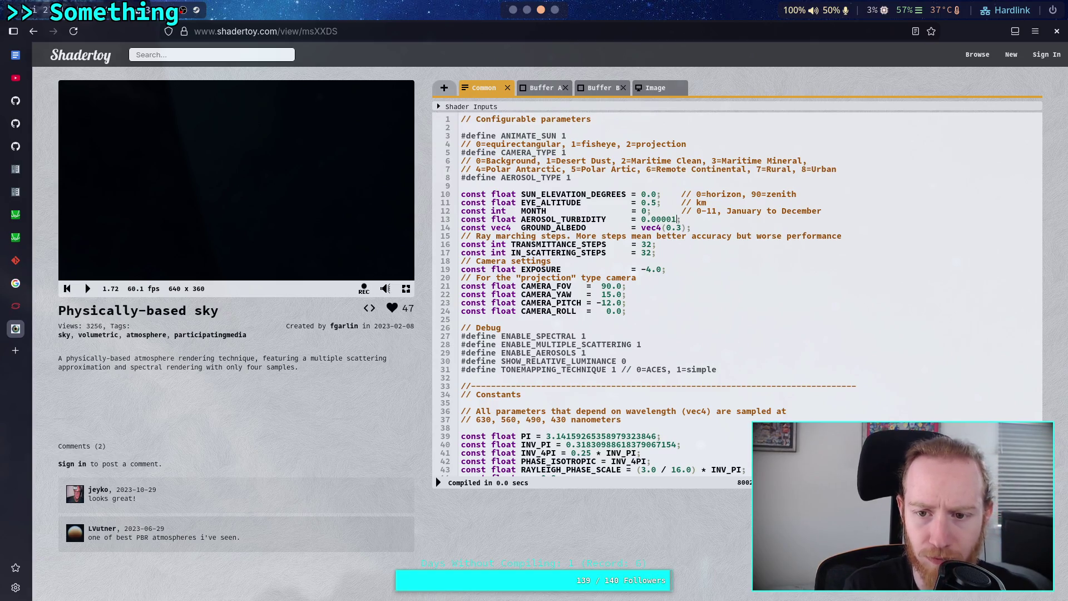
pyautogui.click(441, 481)
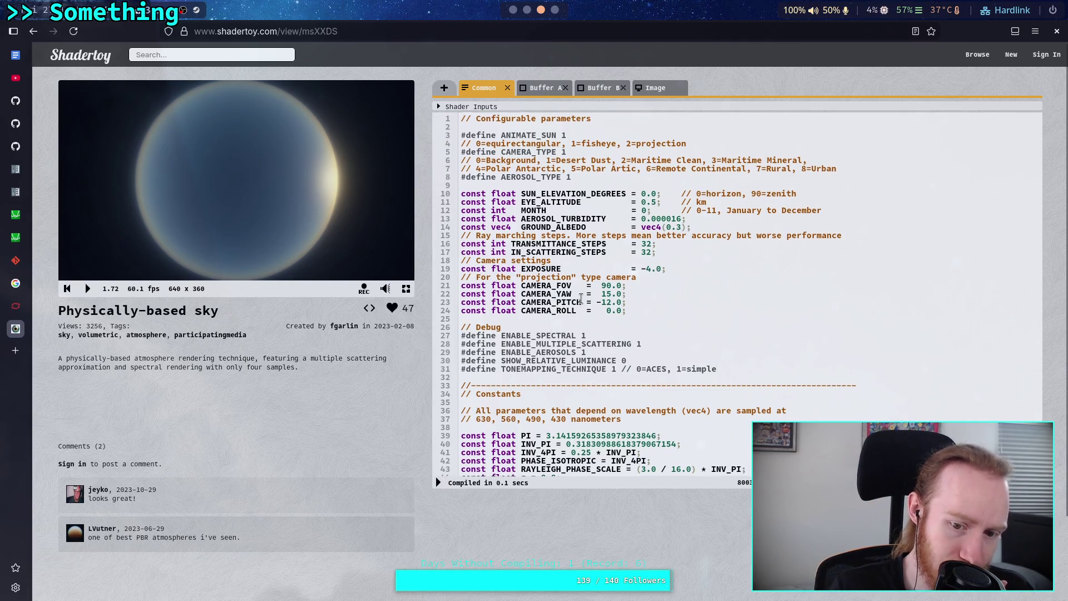
pyautogui.scroll(-5, 581, 303)
pyautogui.scroll(-8, 609, 336)
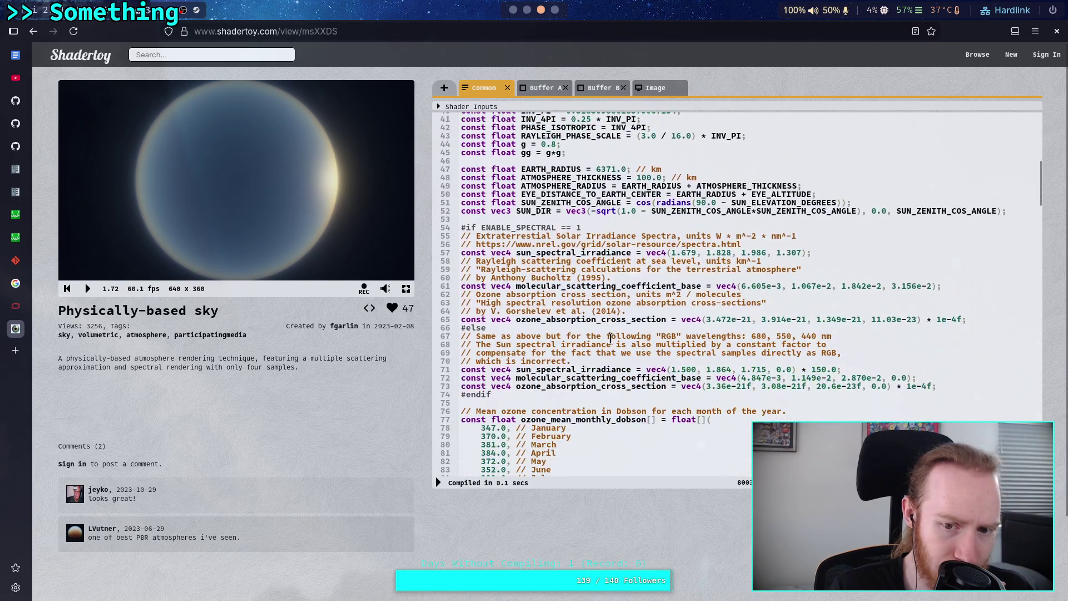
pyautogui.scroll(-5, 611, 337)
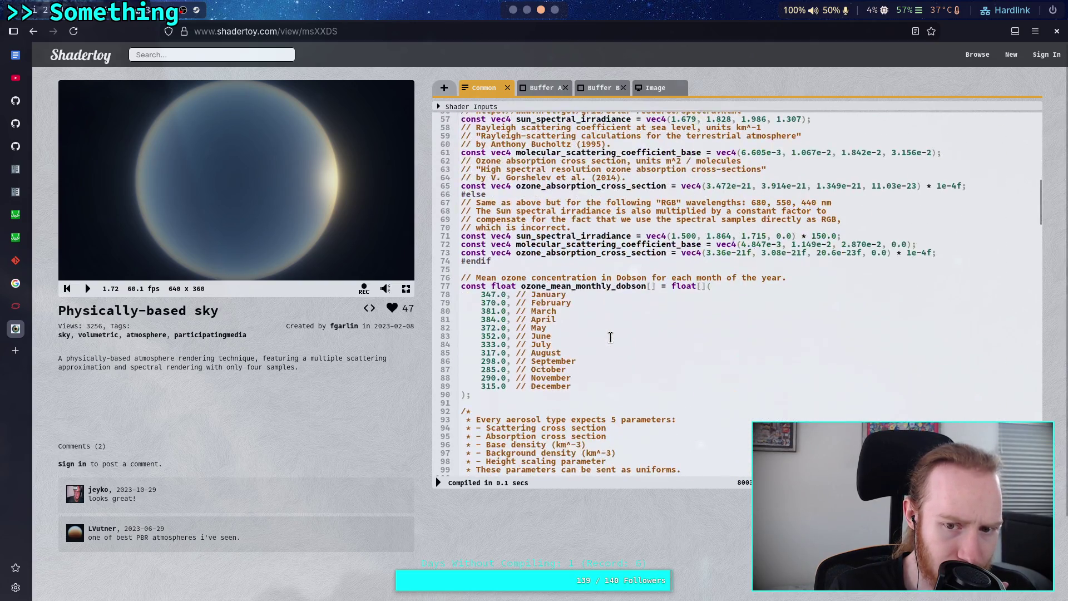
pyautogui.scroll(-6, 610, 337)
pyautogui.scroll(-8, 610, 337)
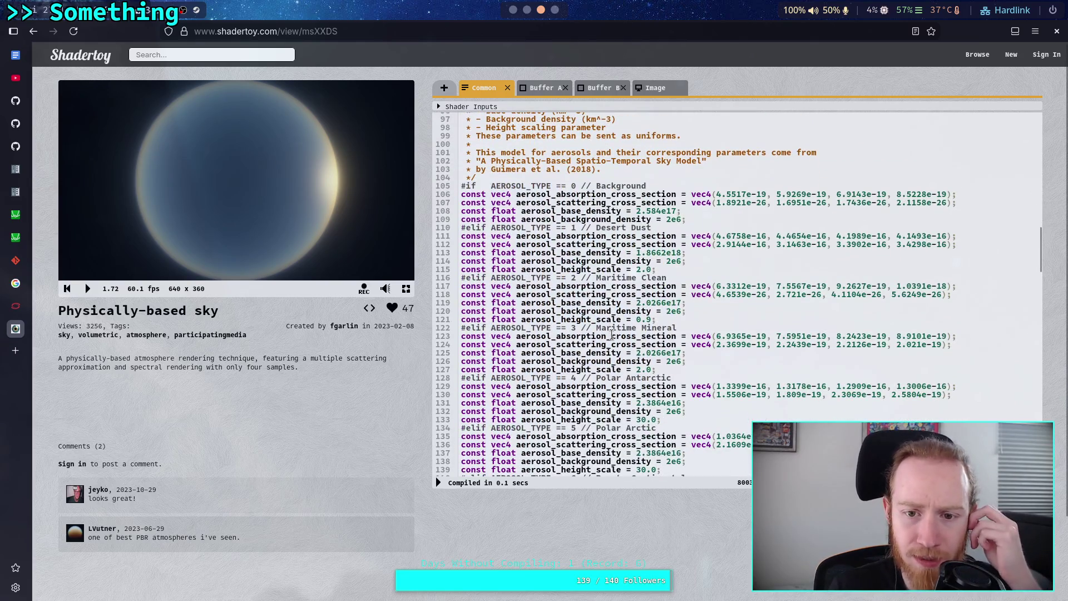
pyautogui.scroll(-15, 612, 334)
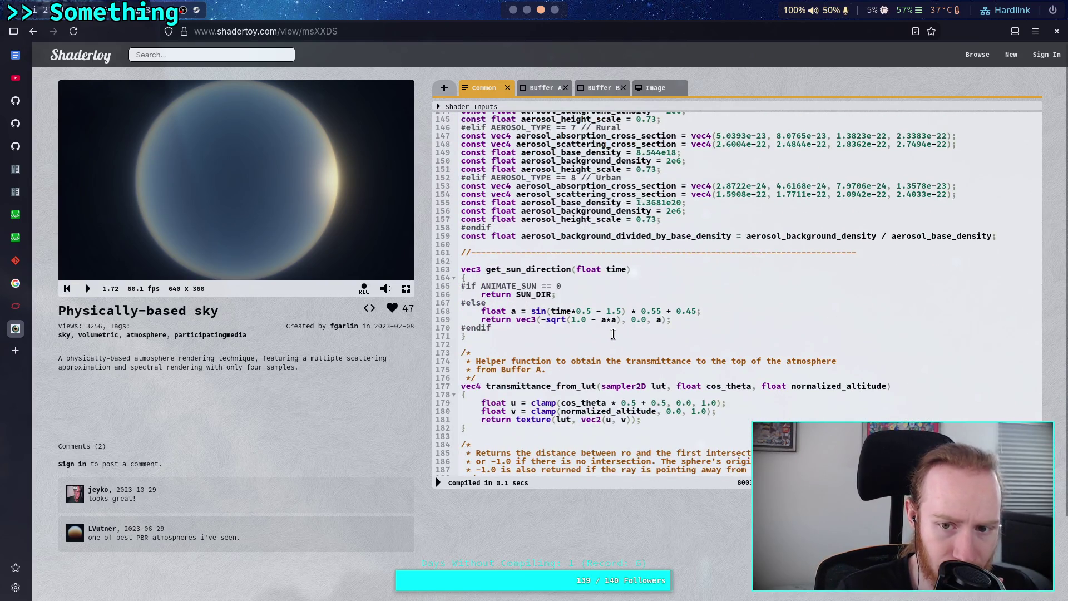
pyautogui.scroll(17, 613, 334)
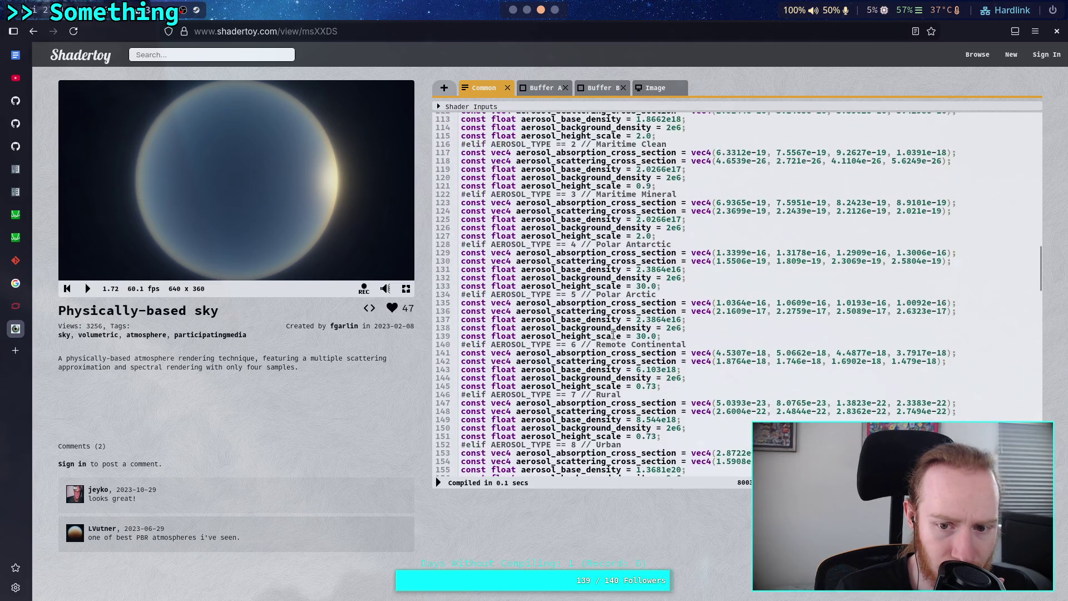
pyautogui.scroll(2, 613, 335)
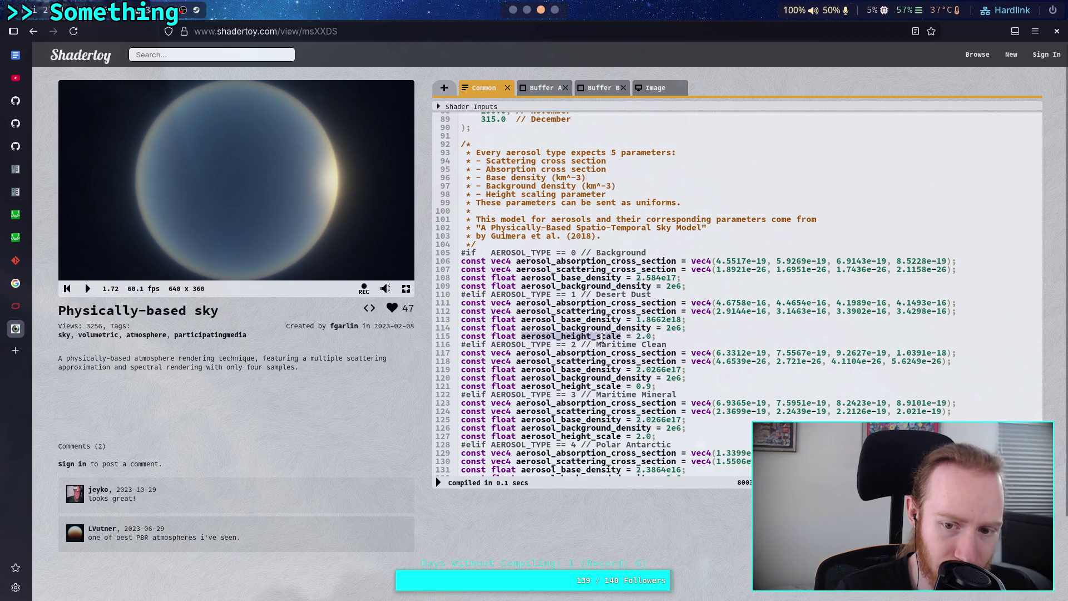
pyautogui.write('1')
pyautogui.click(640, 336)
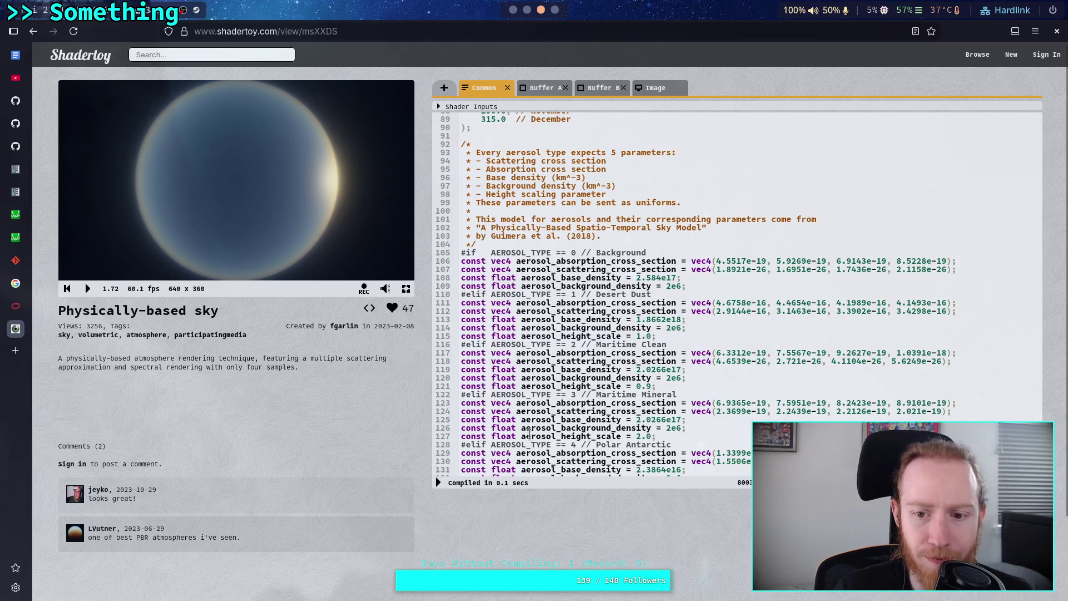
# Try Desert Dust aerosol_height_scale values 0.0, 0.1 and 0.5 on line 115, recompiling each.
pyautogui.click(438, 482)
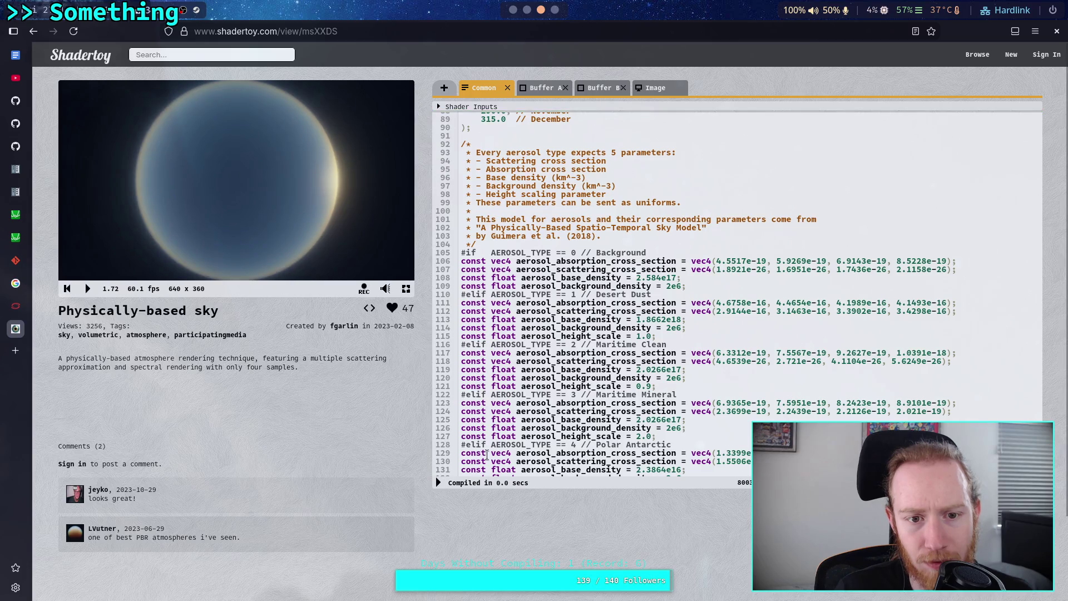
pyautogui.moveTo(636, 337); pyautogui.dragTo(652, 336)
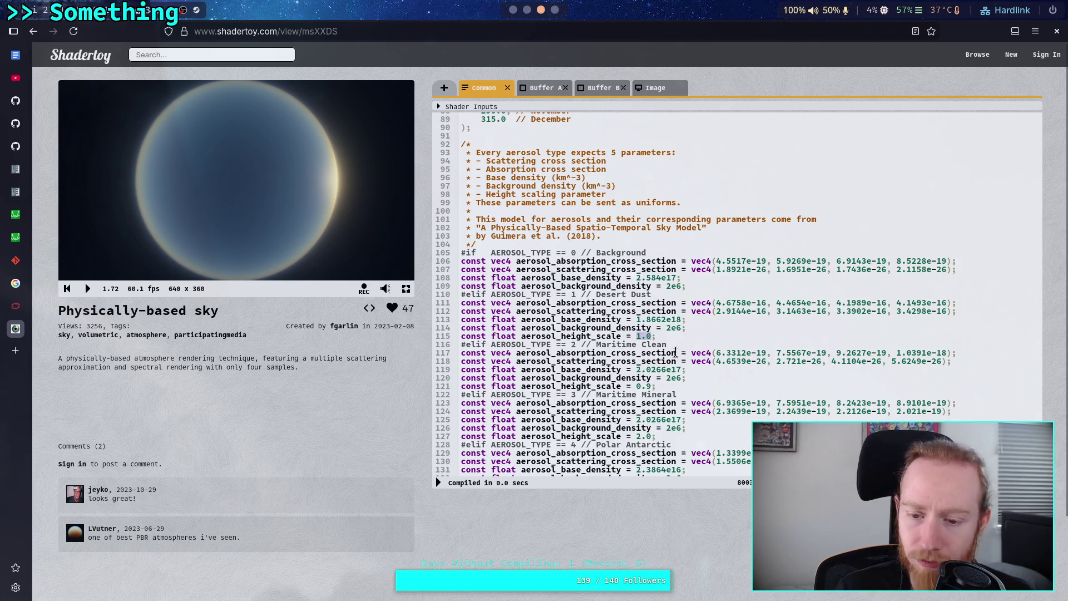
pyautogui.write('0.0')
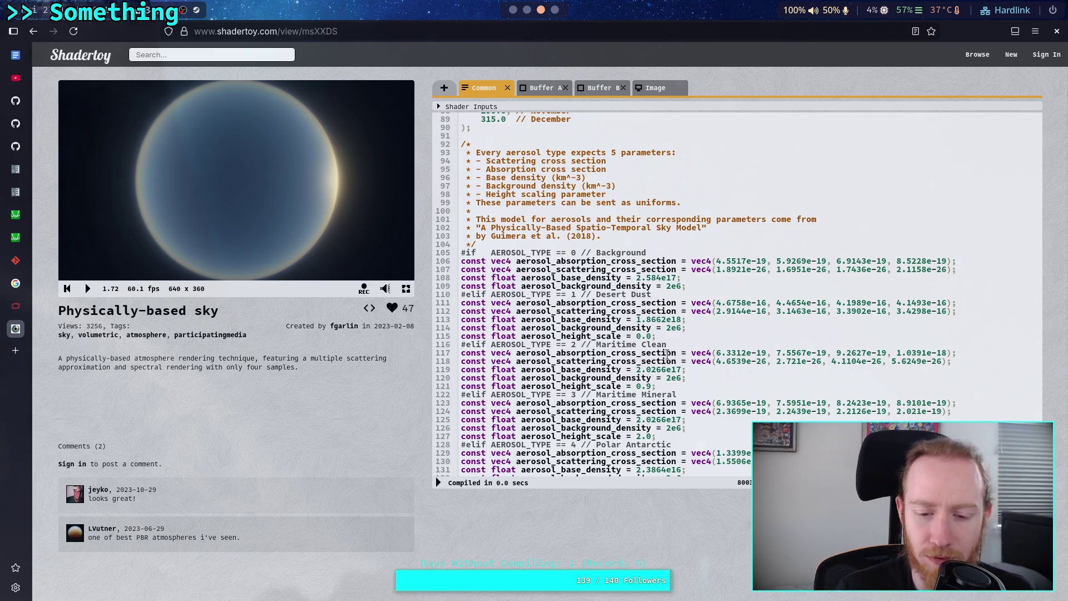
pyautogui.click(439, 483)
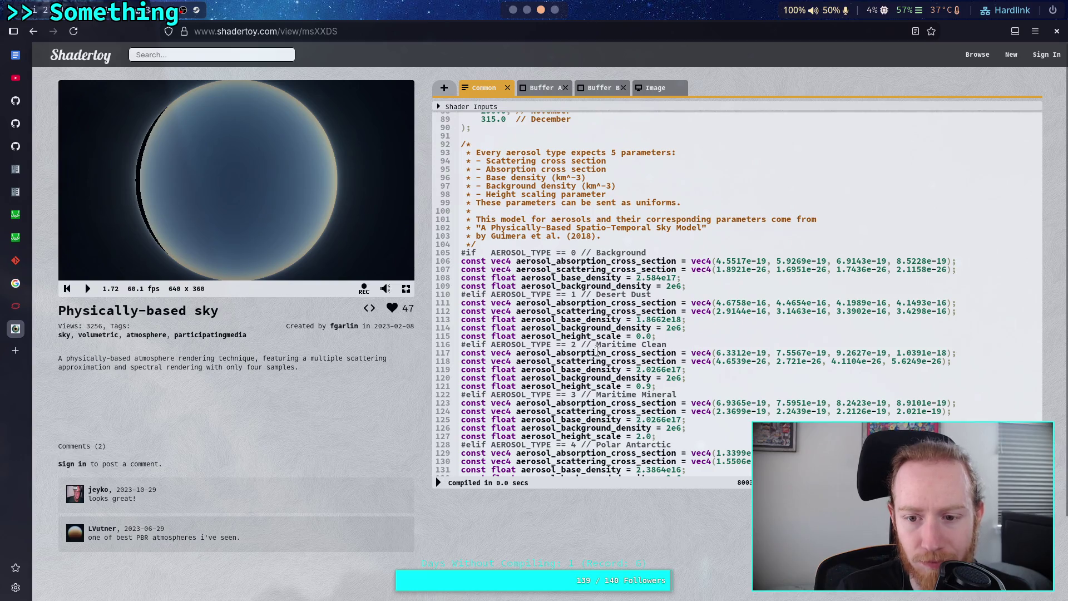
pyautogui.press('BackSpace')
pyautogui.write('1')
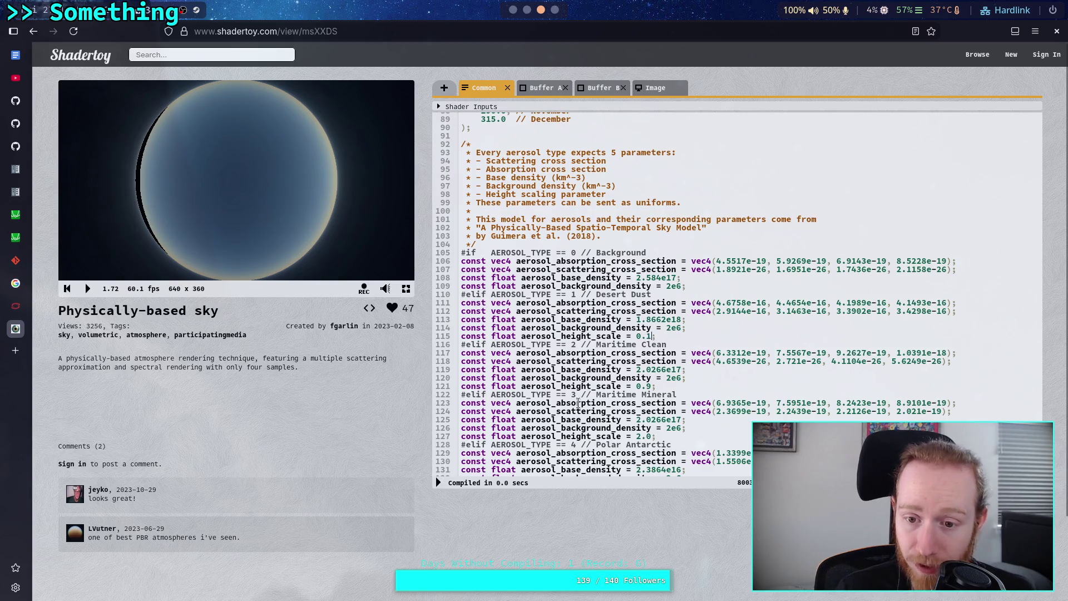
pyautogui.click(438, 482)
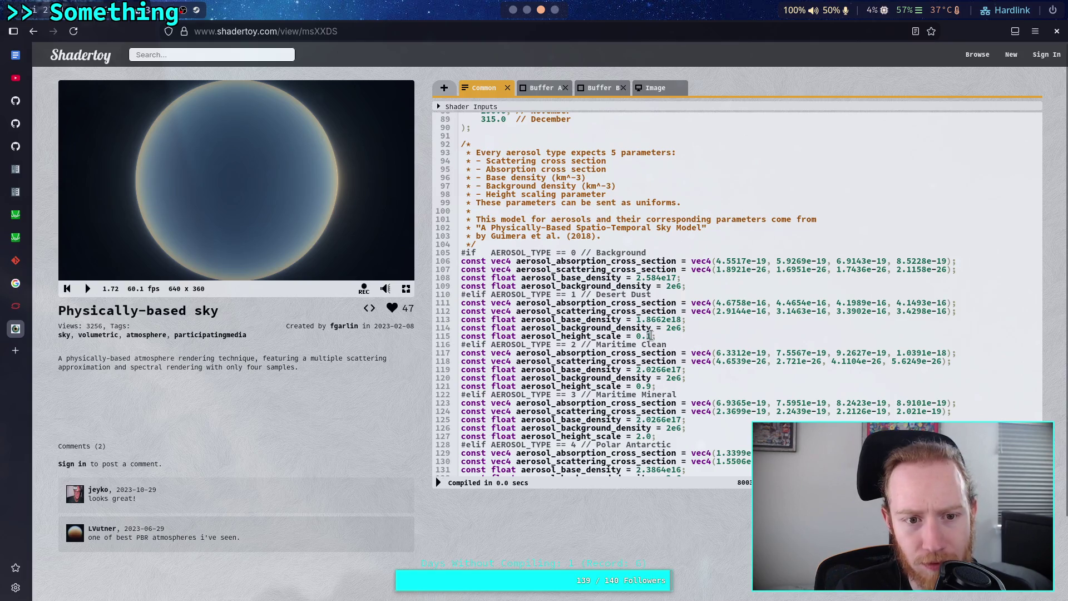
pyautogui.write('5')
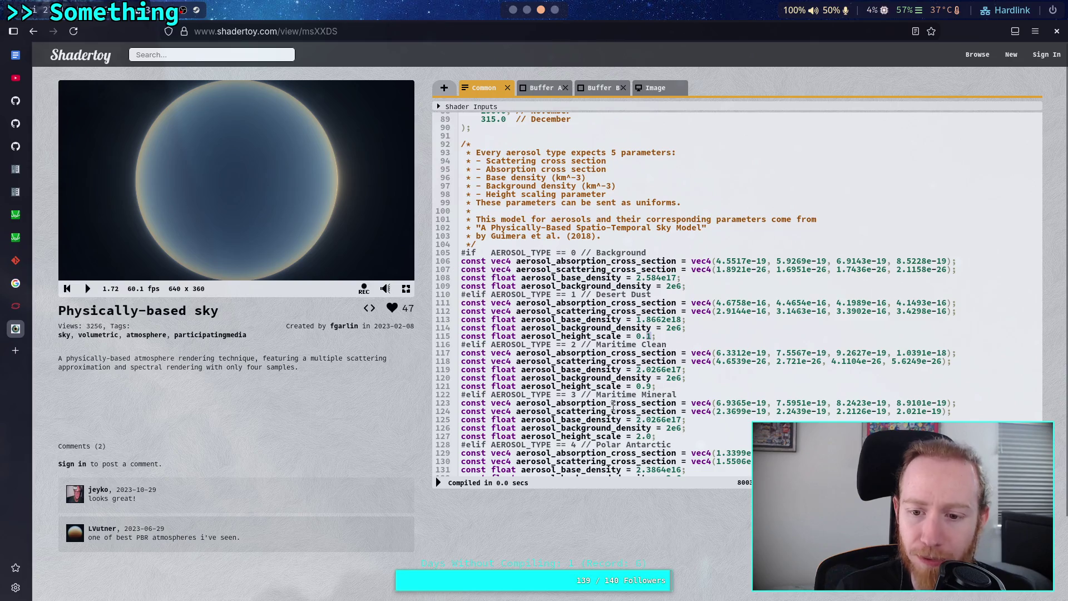
pyautogui.click(439, 484)
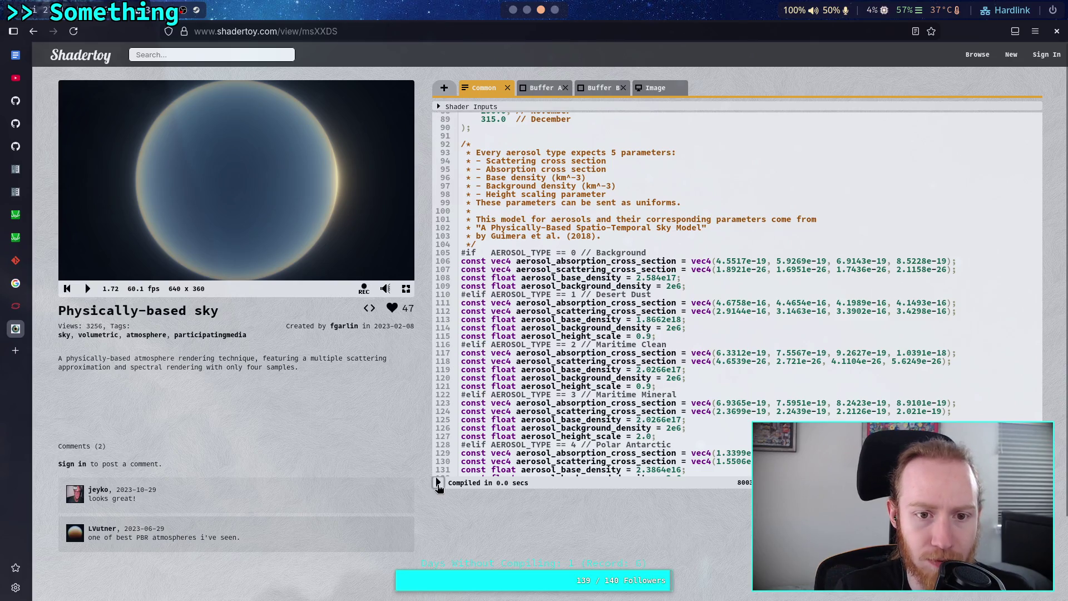
# Recompile at 0.9, settle on 0.76, and play the sun animation.
pyautogui.click(438, 483)
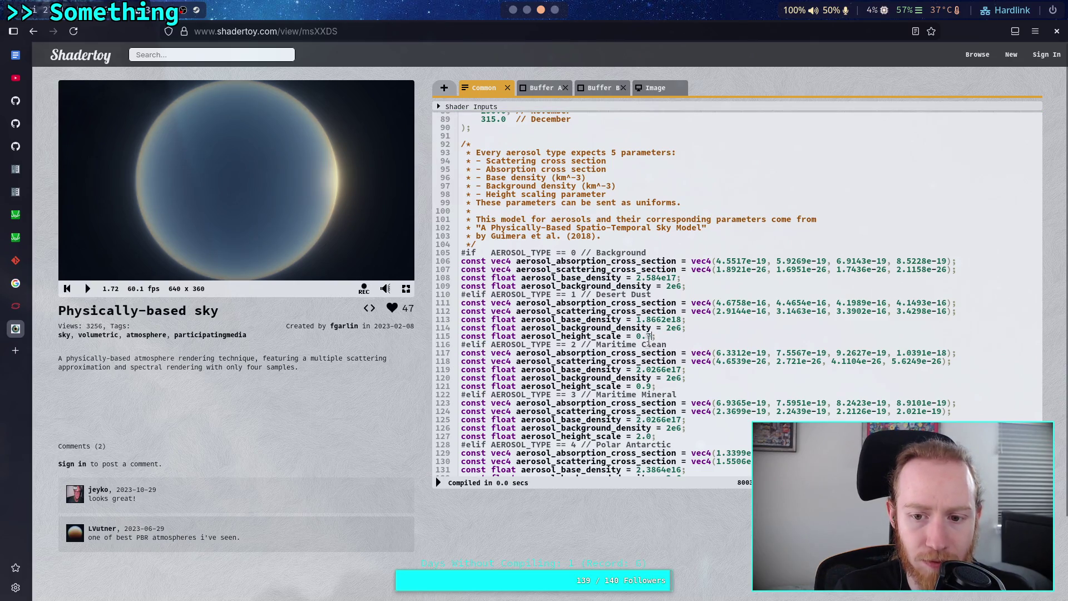
pyautogui.write('7')
pyautogui.press('BackSpace')
pyautogui.write('76')
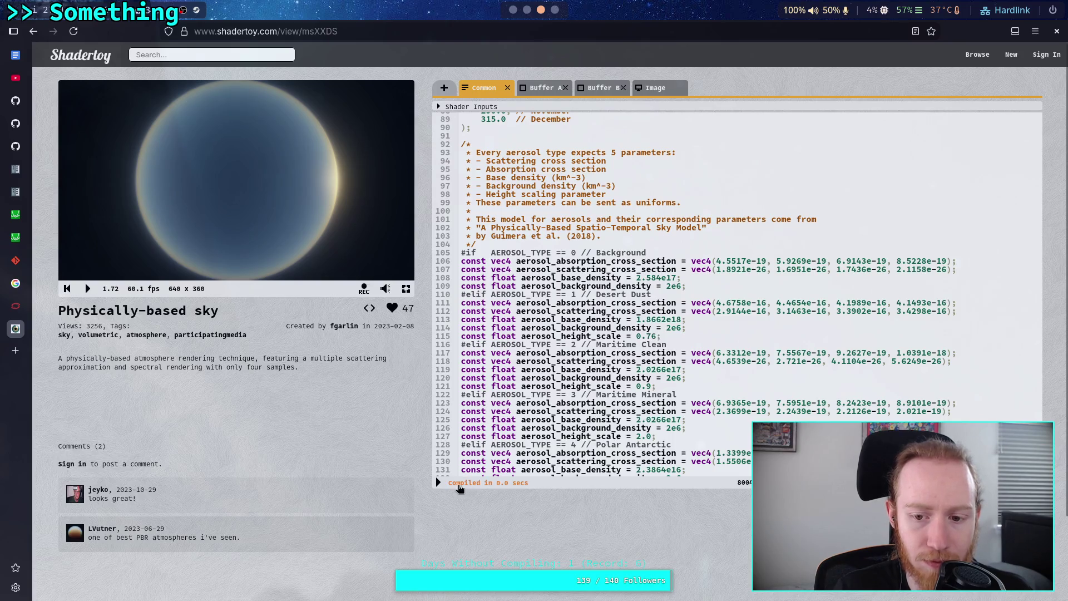
pyautogui.click(438, 483)
pyautogui.click(87, 289)
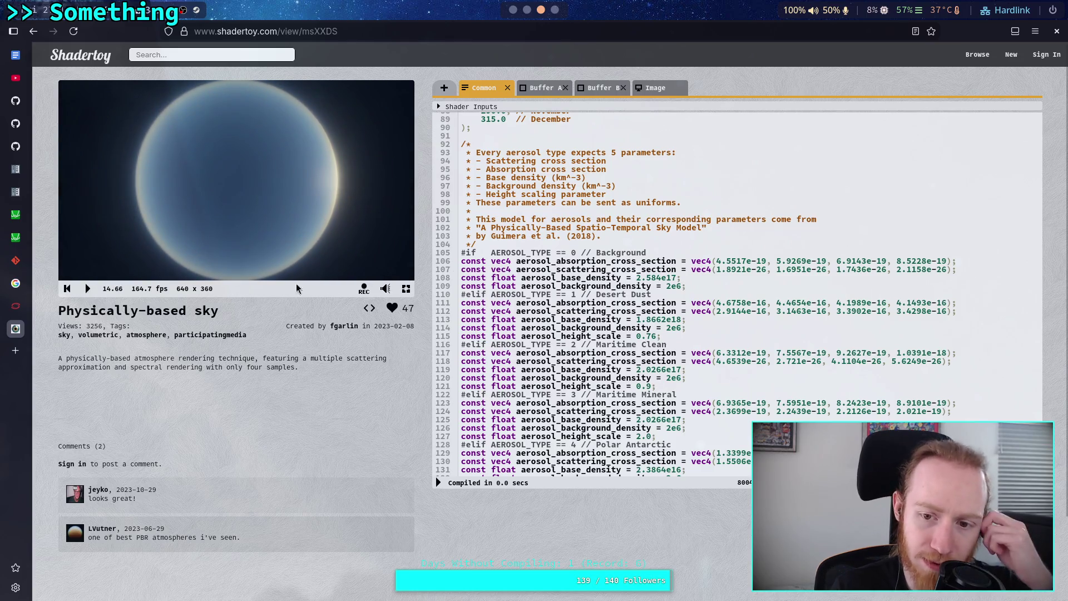
pyautogui.scroll(5, 684, 297)
pyautogui.scroll(8, 684, 297)
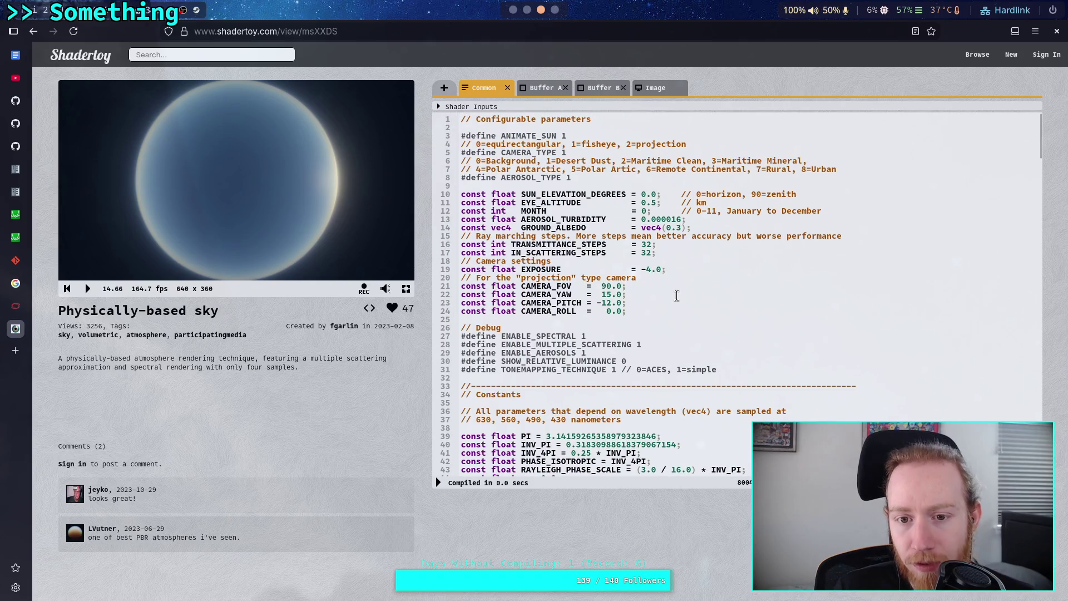
pyautogui.scroll(-10, 677, 295)
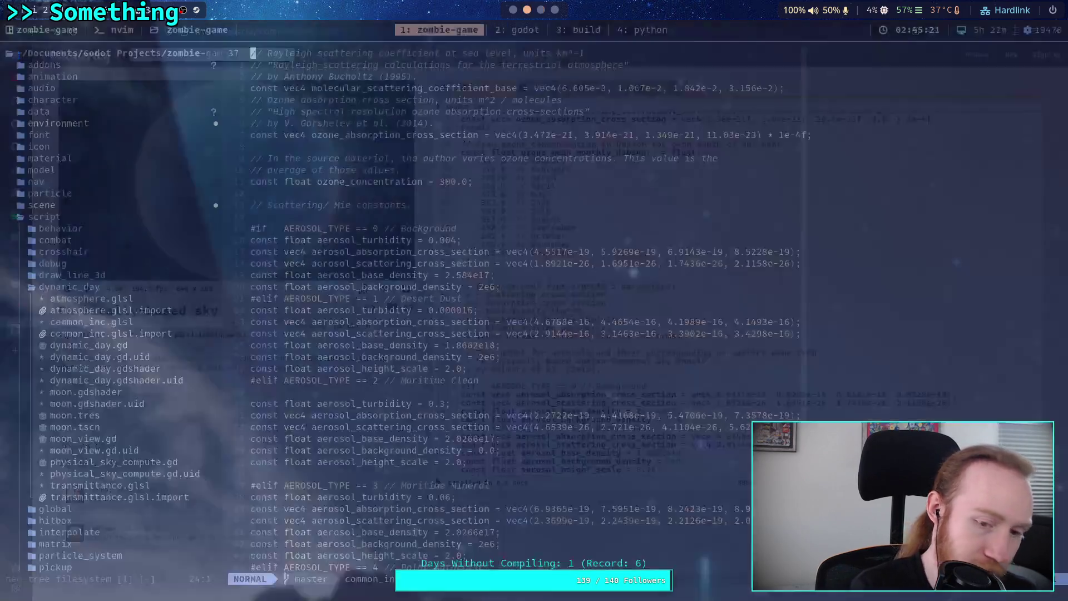
pyautogui.press('super+2')
pyautogui.scroll(9, 658, 282)
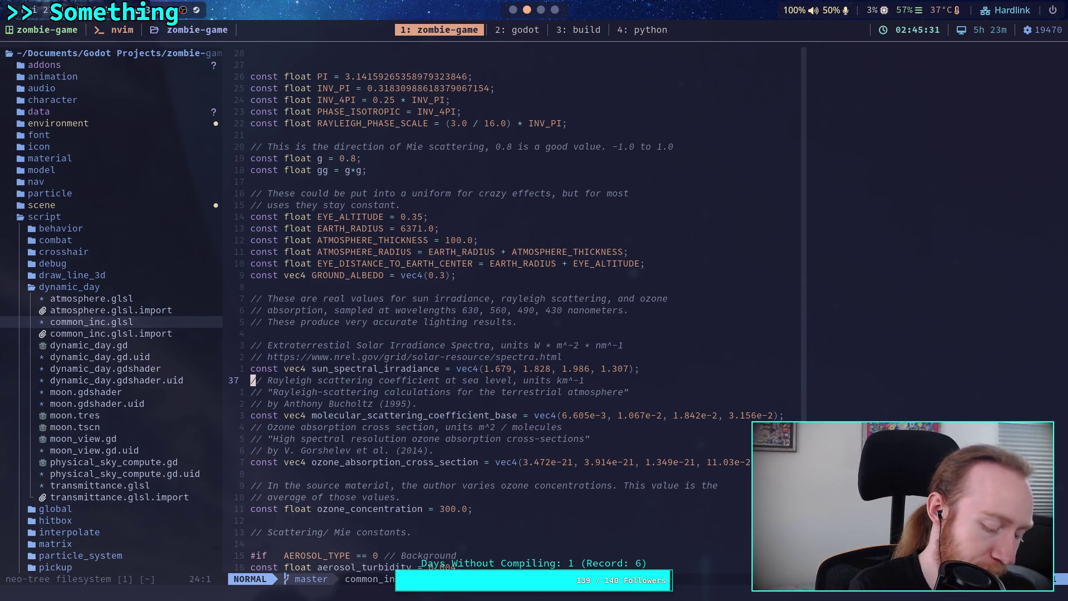
pyautogui.press('super+3')
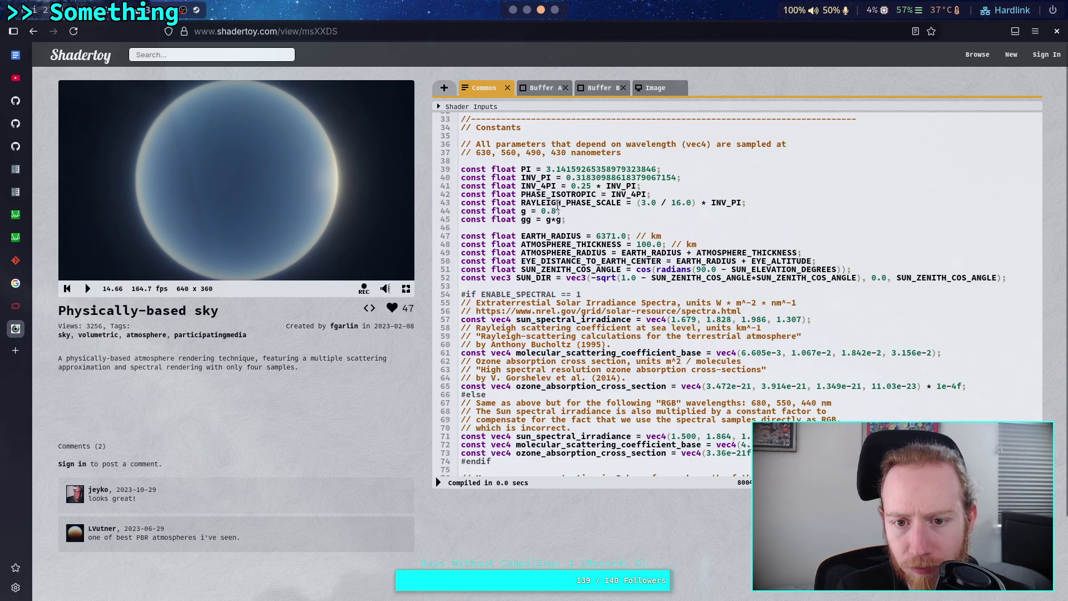
# Try Shadertoy's EYE_ALTITUDE at 0.35 and then 0.75, recompiling the sky shader each time.
pyautogui.scroll(5, 581, 253)
pyautogui.scroll(2, 585, 229)
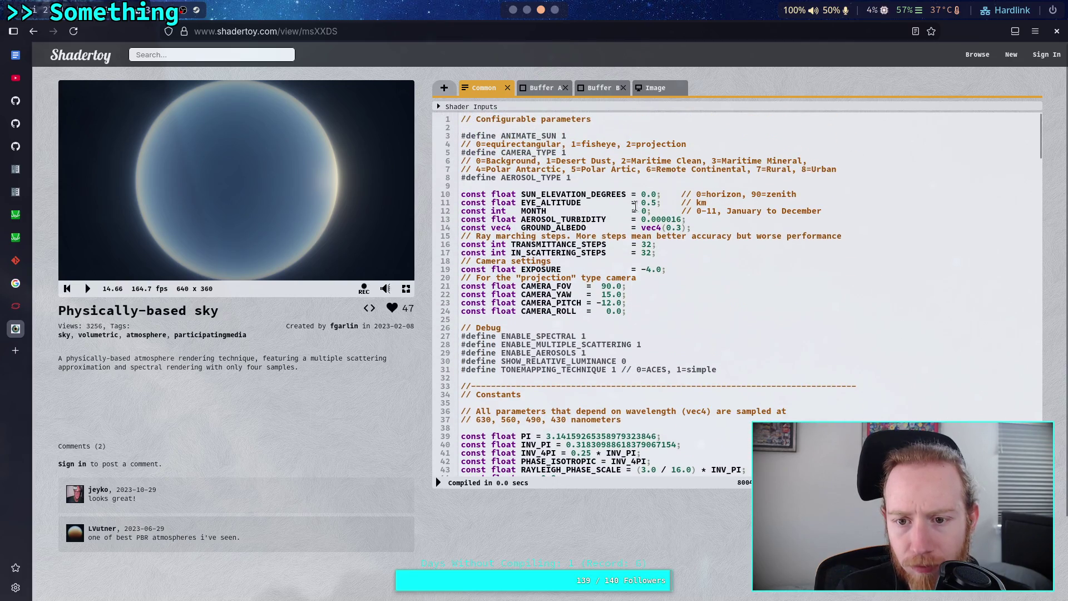
pyautogui.click(652, 203)
pyautogui.write('3')
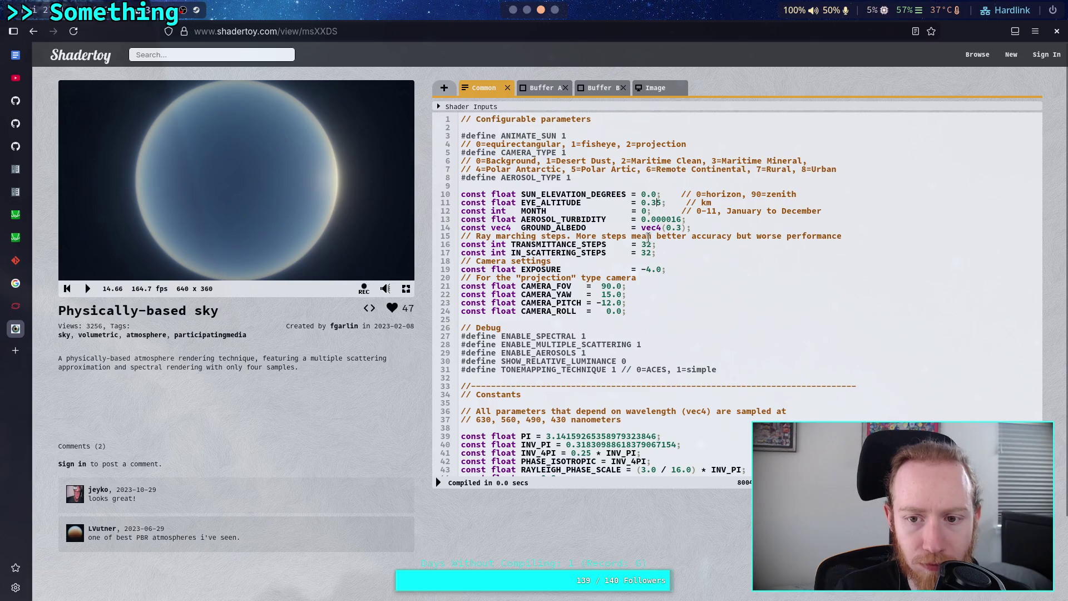
pyautogui.click(439, 482)
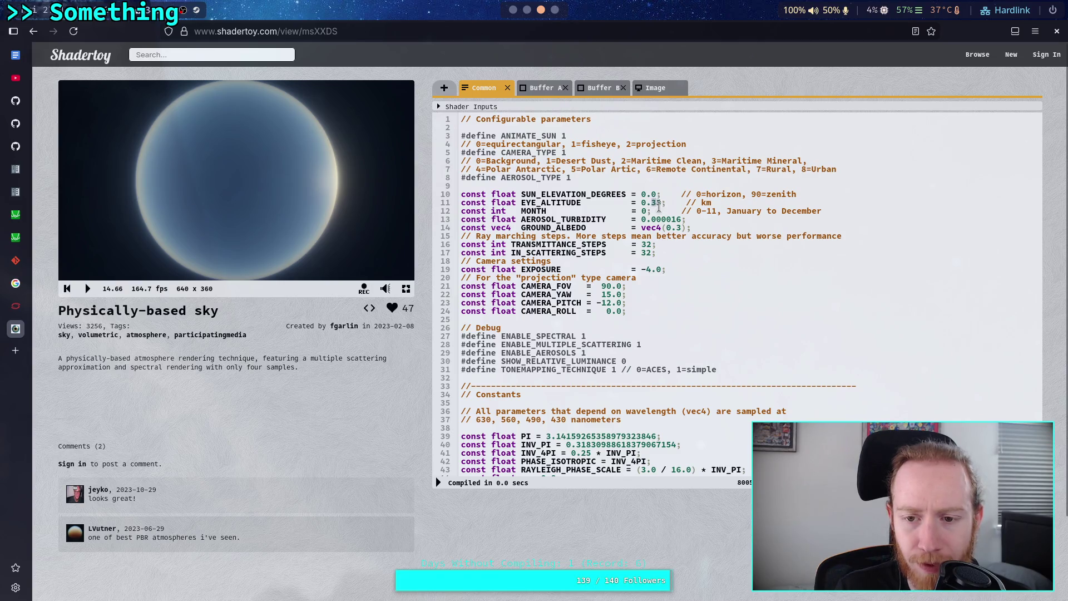
pyautogui.write('7')
pyautogui.click(441, 484)
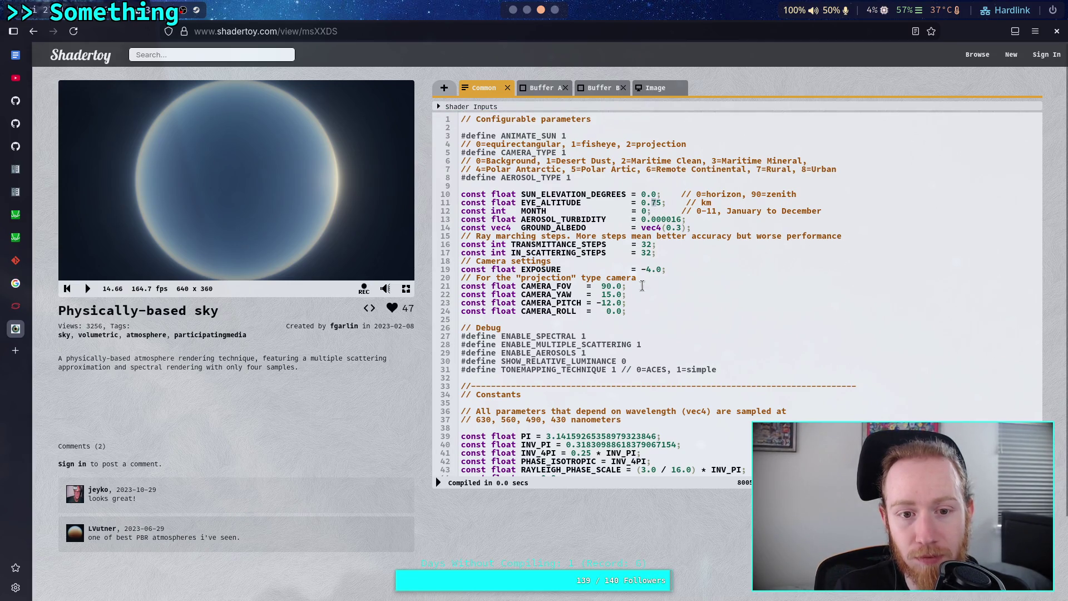
# Settle EYE_ALTITUDE on 0.6 after previewing 0.65, recompile, and switch to the Neovim workspace.
pyautogui.write('6')
pyautogui.click(439, 483)
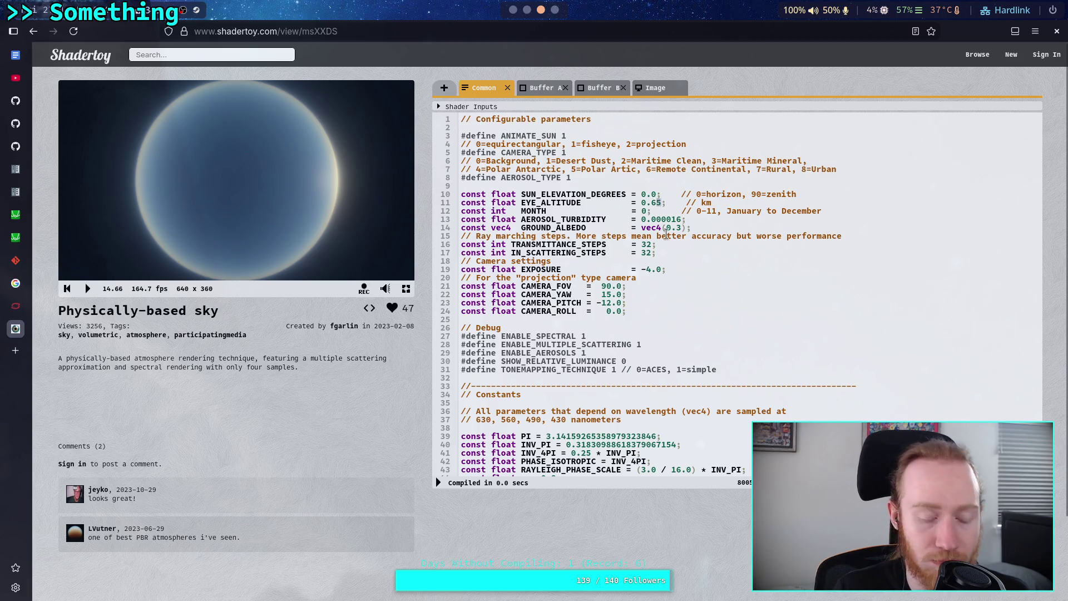
pyautogui.press('BackSpace')
pyautogui.click(438, 483)
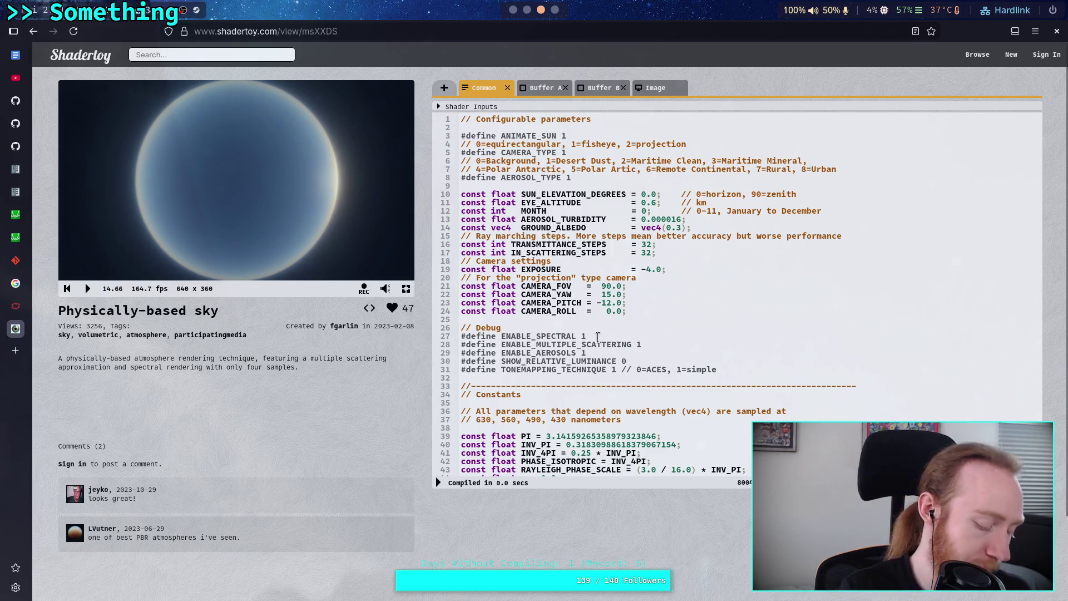
pyautogui.press('super+1')
pyautogui.press('super+1')
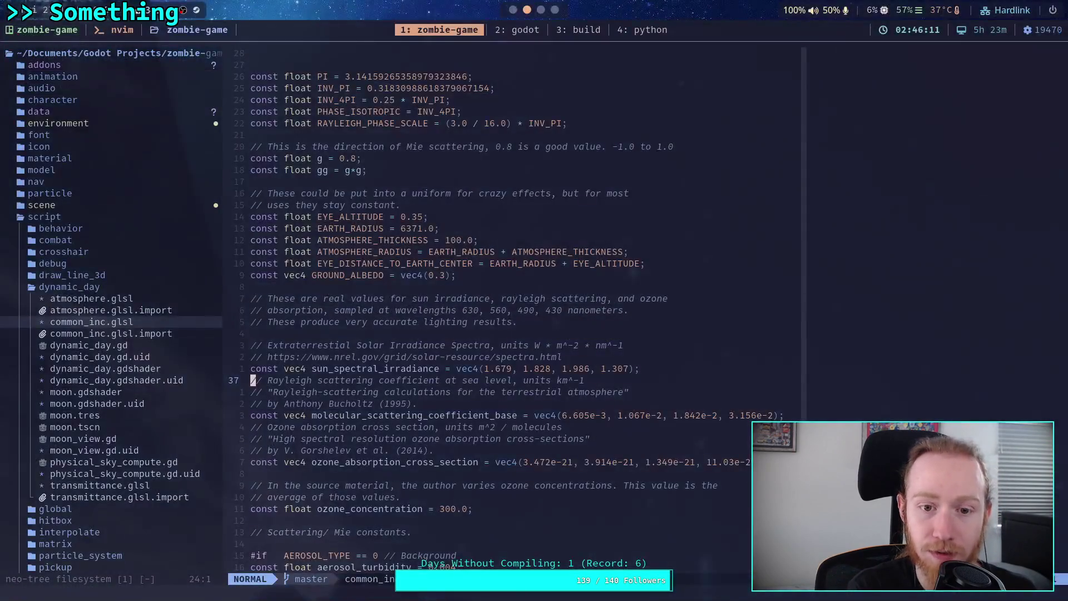
# Change EYE_ALTITUDE in common_inc.glsl from 0.35 to 0.6 in Neovim.
pyautogui.scroll(3, 382, 170)
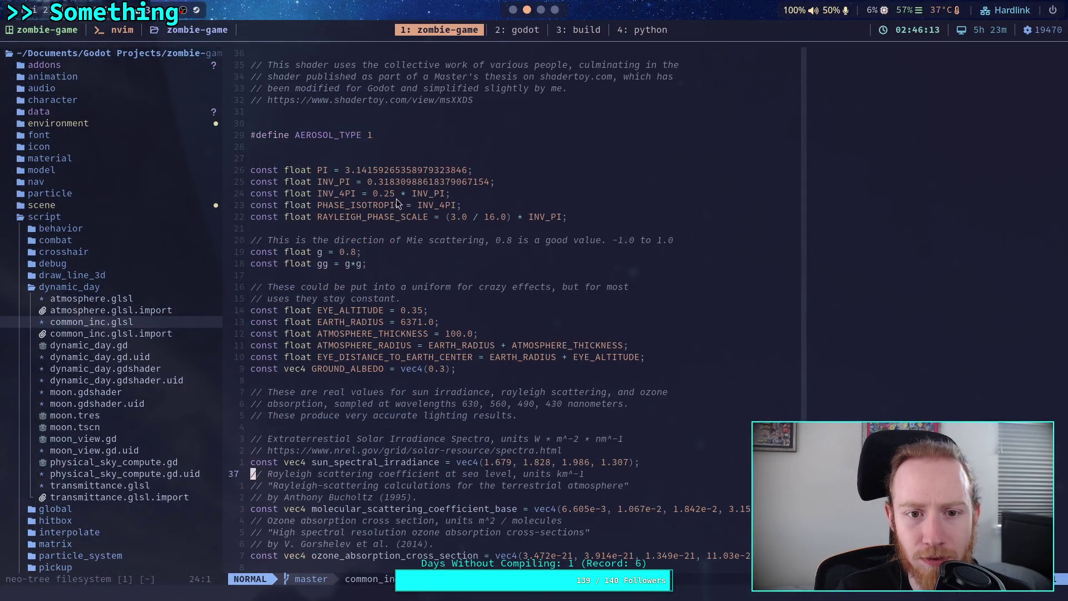
pyautogui.click(417, 310)
pyautogui.press('c')
pyautogui.press('i')
pyautogui.press('w')
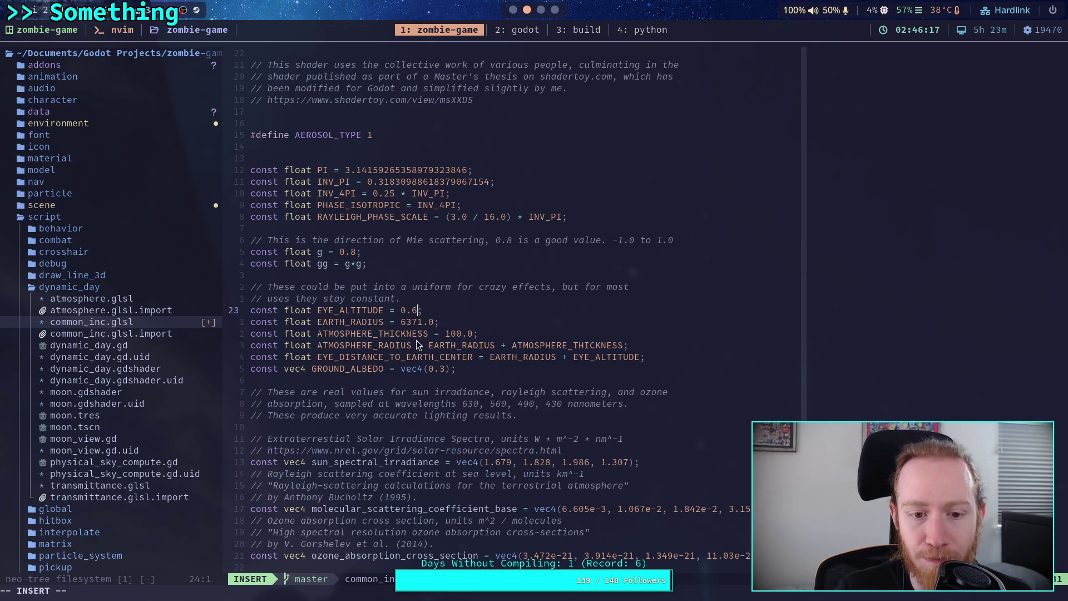
pyautogui.scroll(-2, 417, 341)
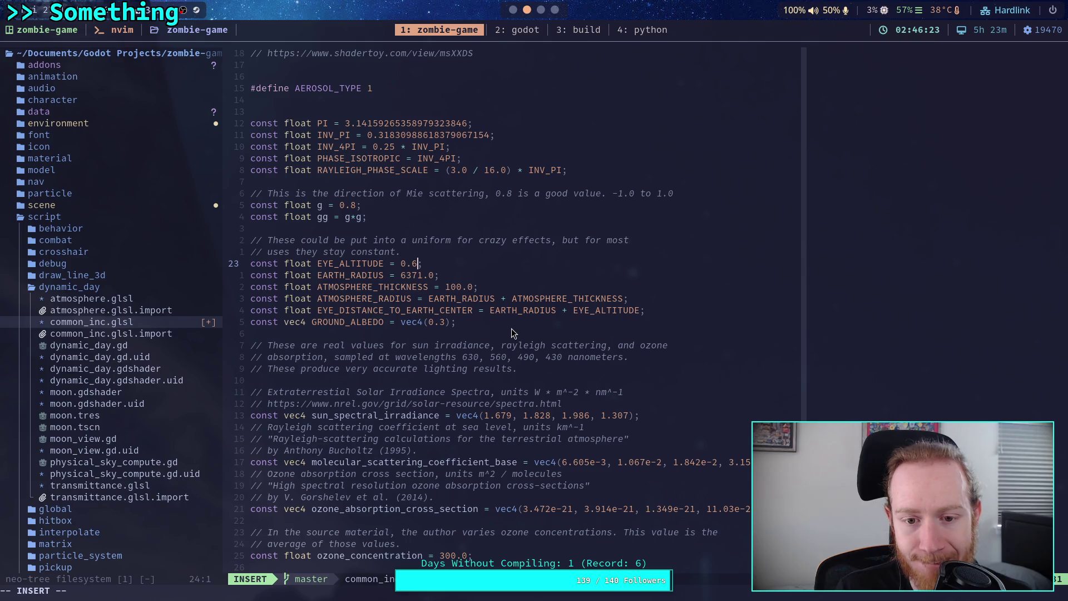
pyautogui.press('Escape')
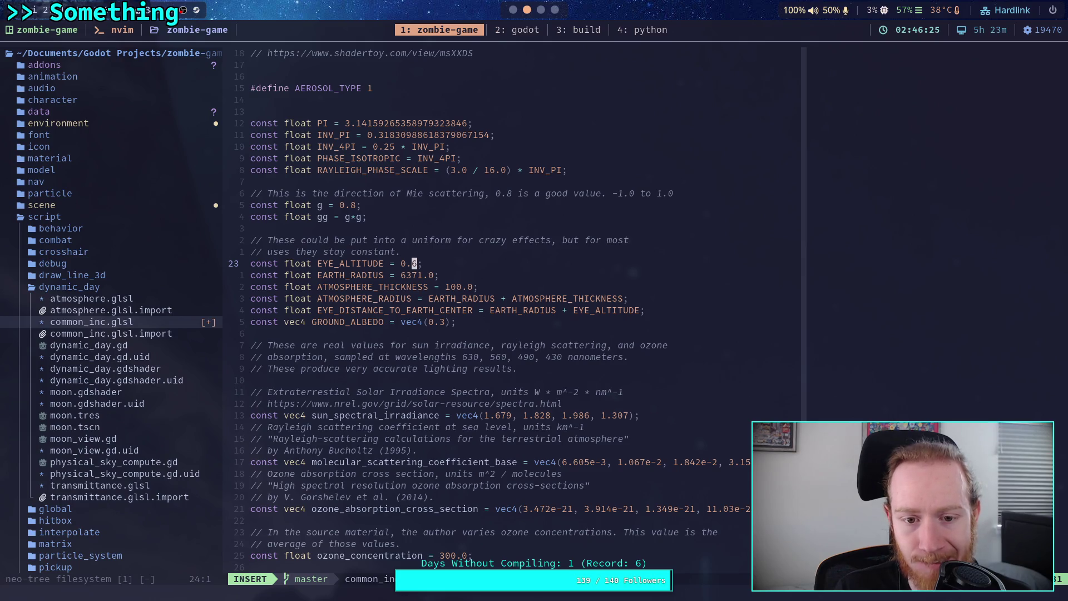
# Check the Godot scene, then return to the Shadertoy sky shader's Common parameters.
pyautogui.press('super+2')
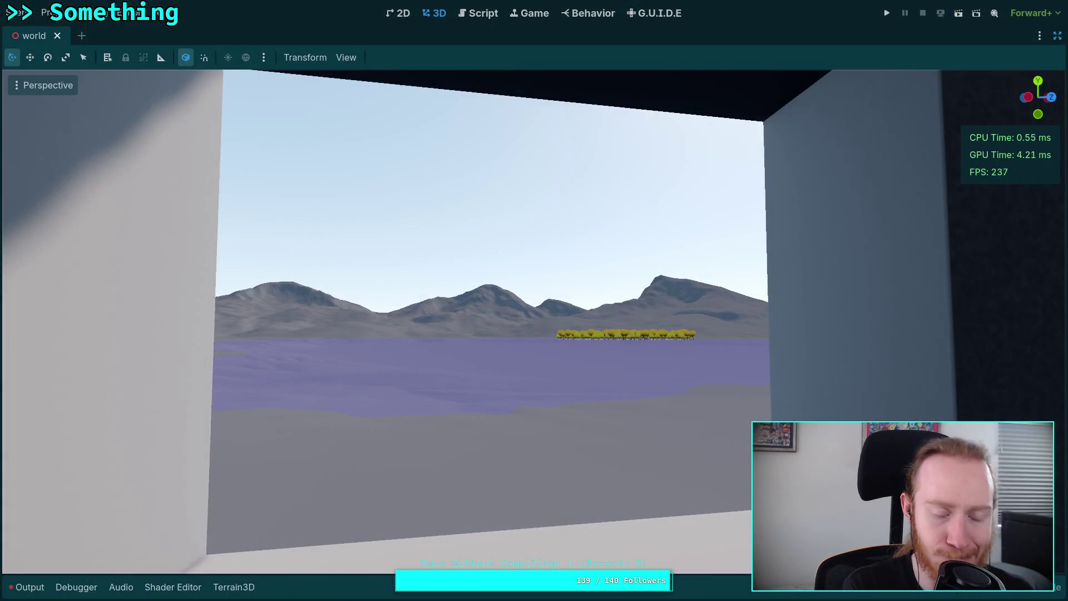
pyautogui.press('super+1')
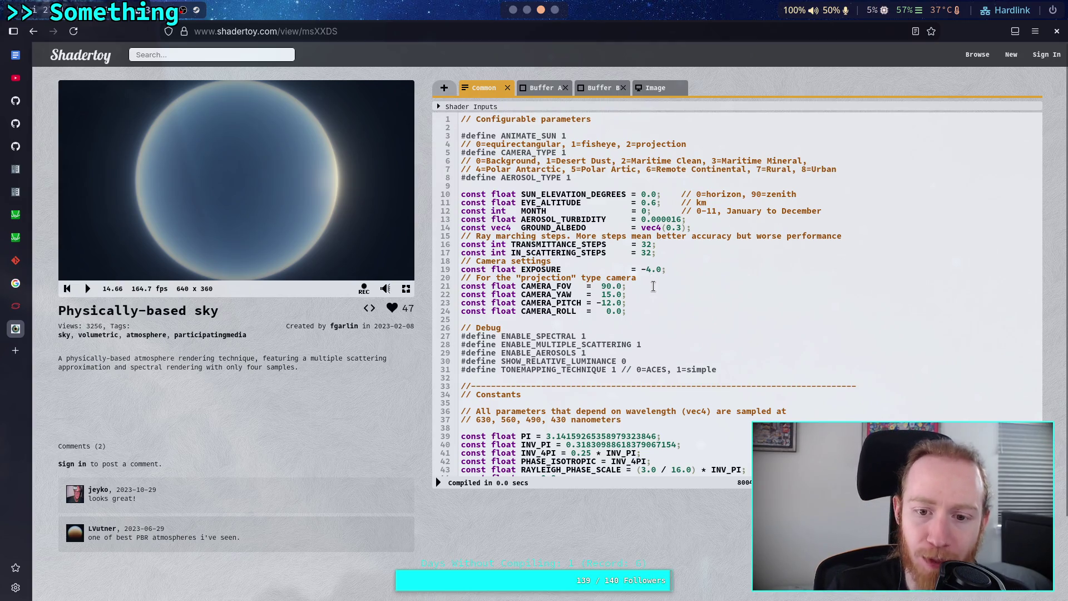
pyautogui.scroll(-5, 653, 286)
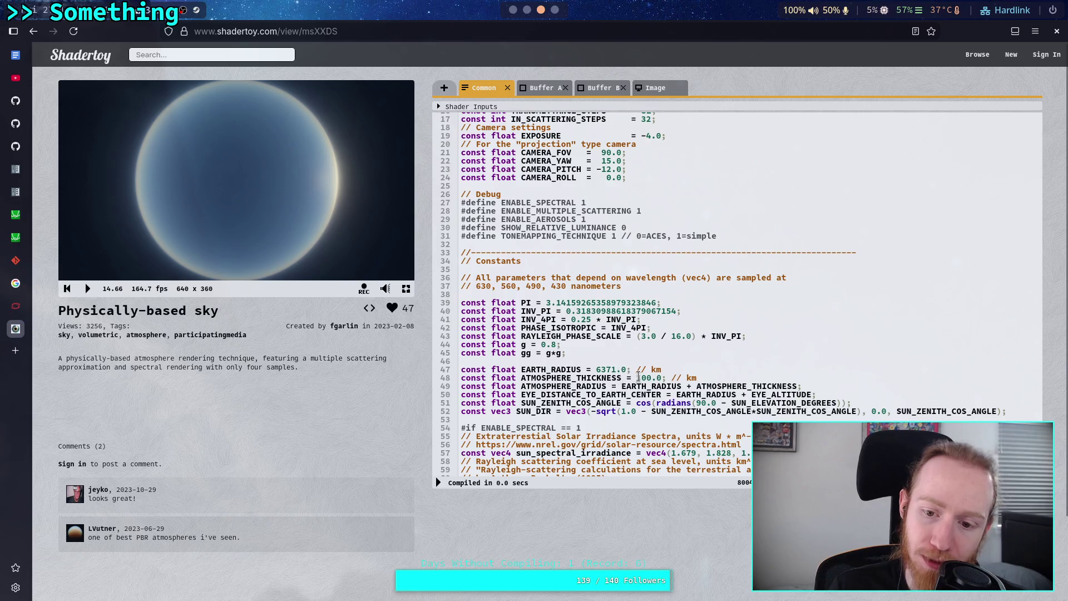
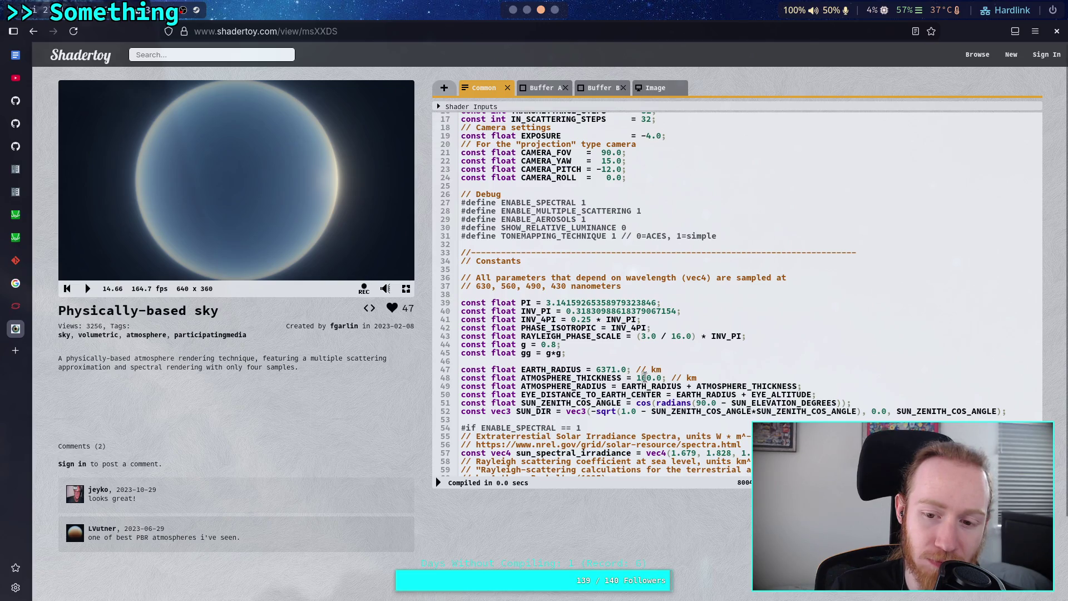
# Recompile the sky with ATMOSPHERE_THICKNESS at 80 km, then at 50 km.
pyautogui.moveTo(635, 379); pyautogui.dragTo(645, 382)
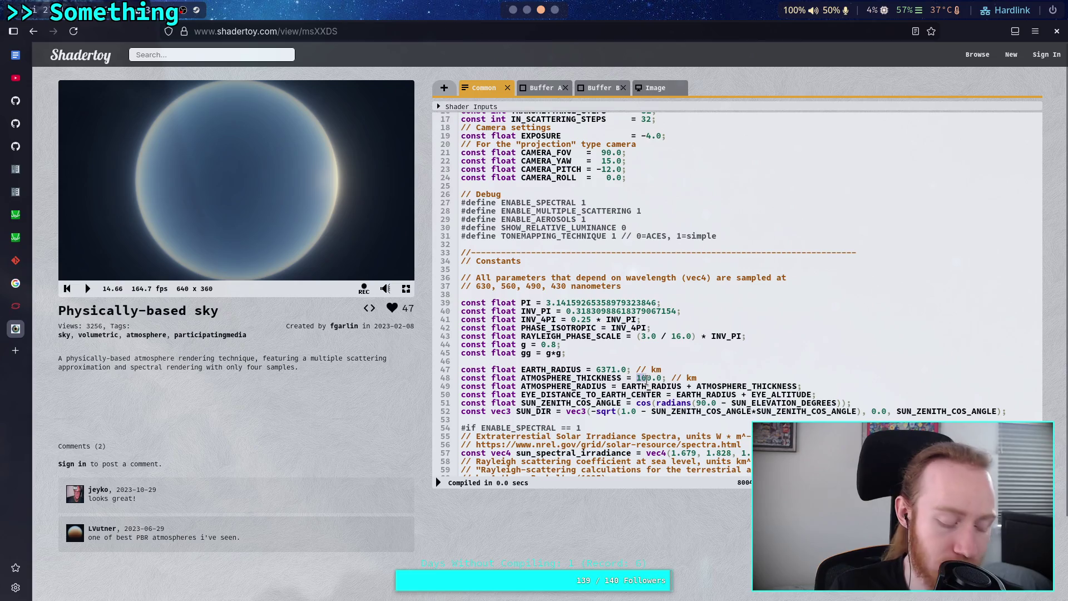
pyautogui.write('8')
pyautogui.click(438, 482)
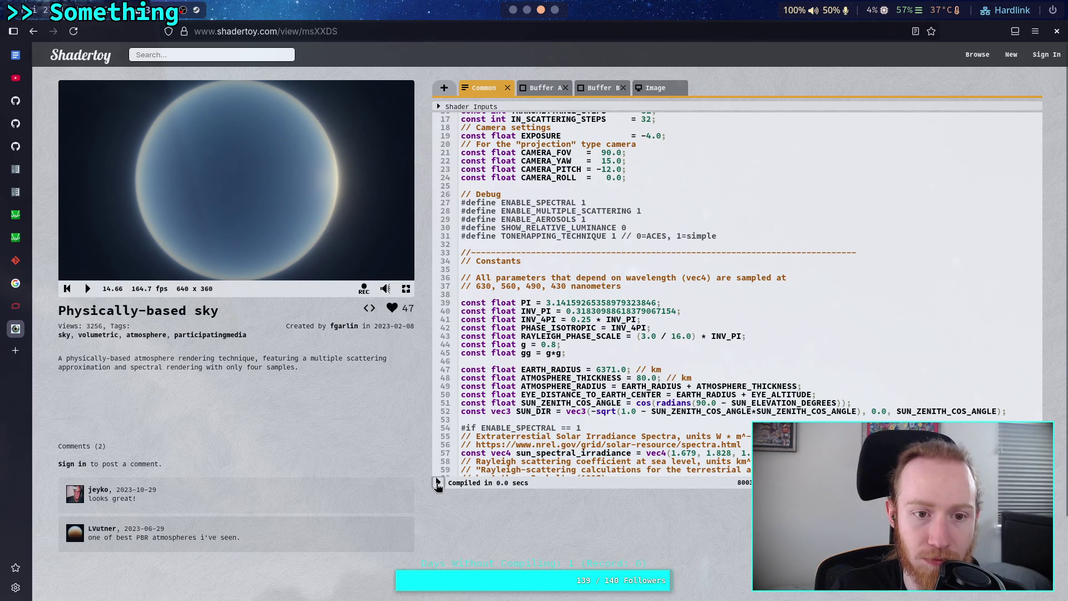
pyautogui.moveTo(636, 380); pyautogui.dragTo(640, 380)
pyautogui.write('5')
pyautogui.click(438, 482)
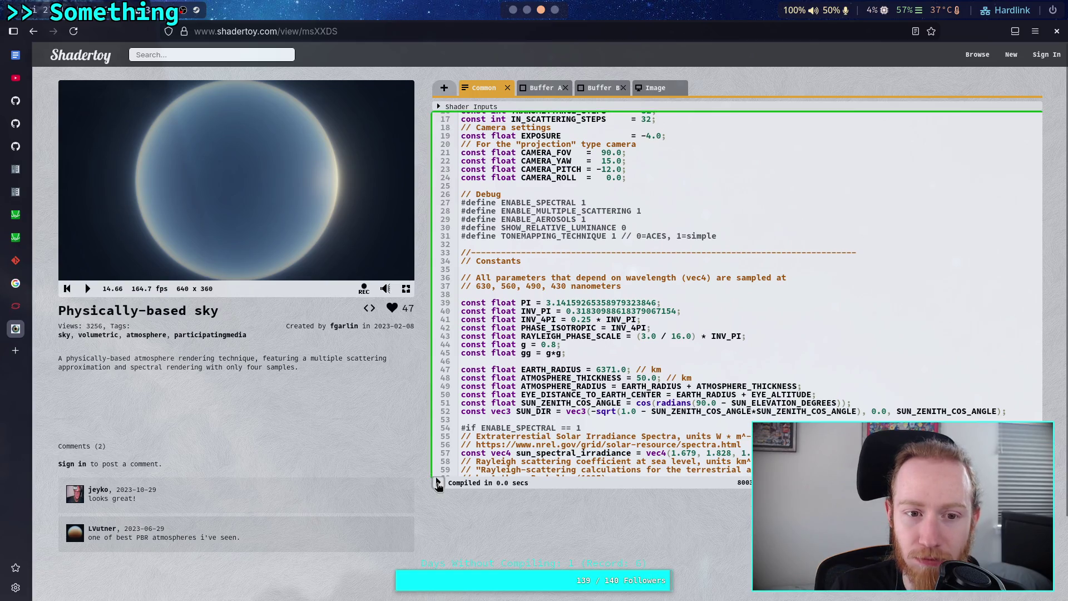
# Compare the sky at 20 km and 10 km thickness, then restore 100.0 km and recompile.
pyautogui.write('2')
pyautogui.click(438, 483)
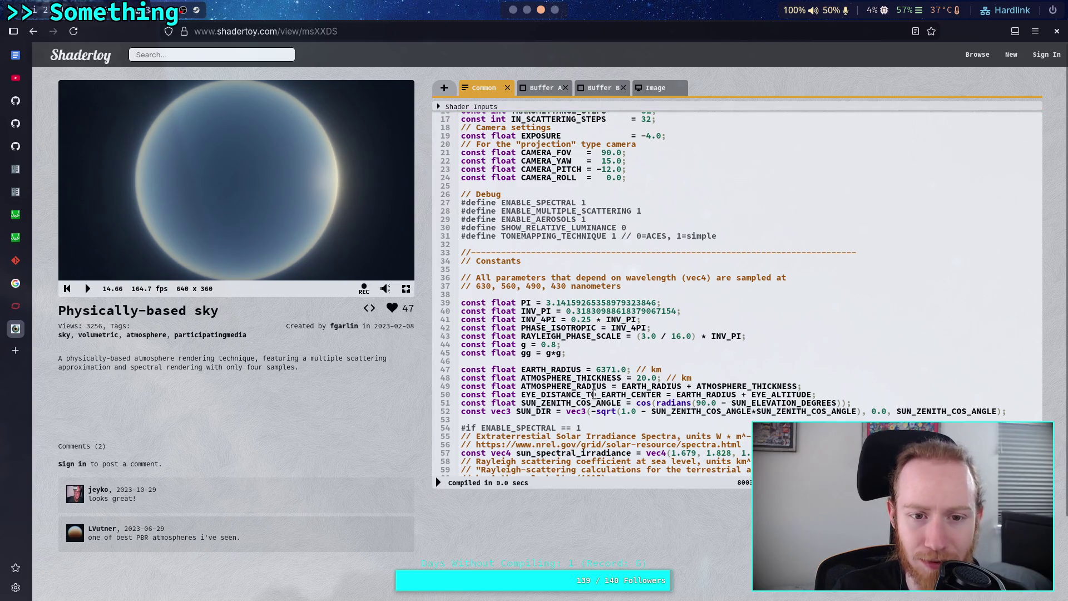
pyautogui.moveTo(621, 378); pyautogui.dragTo(627, 377)
pyautogui.write('`')
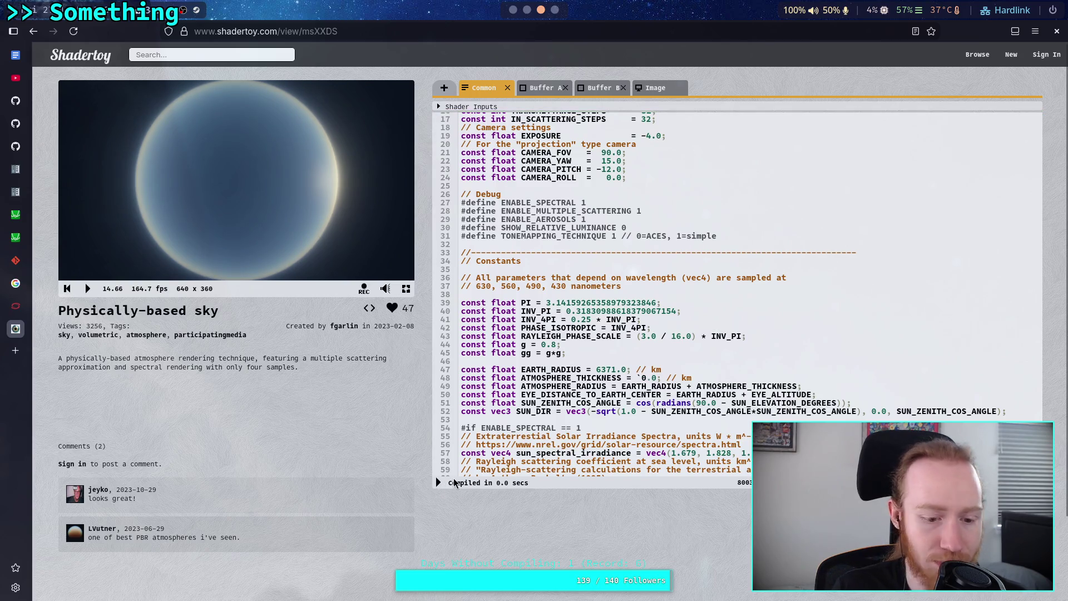
pyautogui.press('BackSpace')
pyautogui.write('1')
pyautogui.click(438, 482)
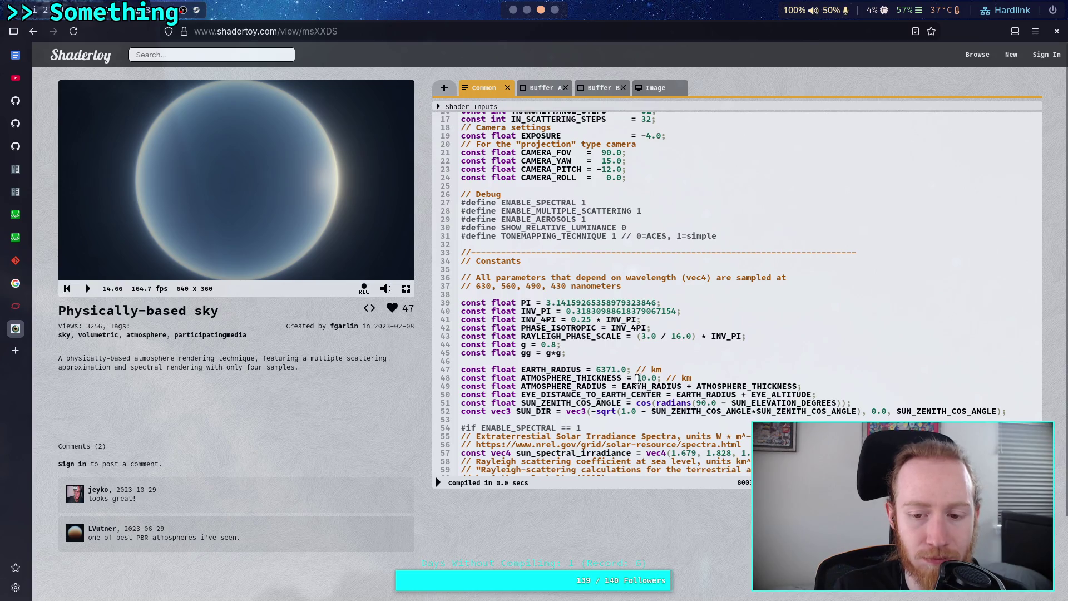
pyautogui.write('0')
pyautogui.click(438, 483)
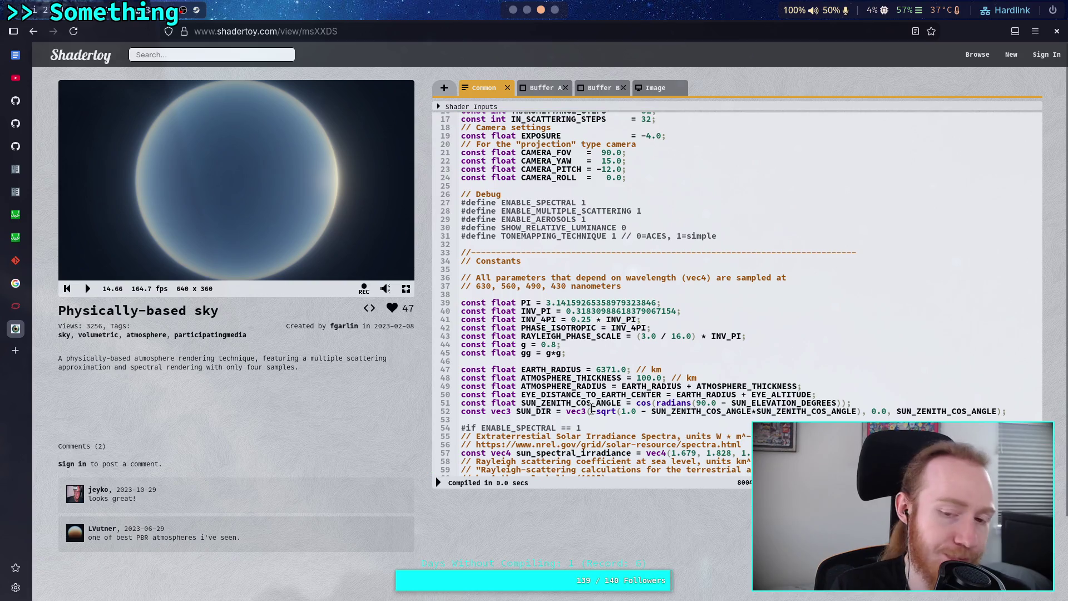
pyautogui.scroll(5, 592, 409)
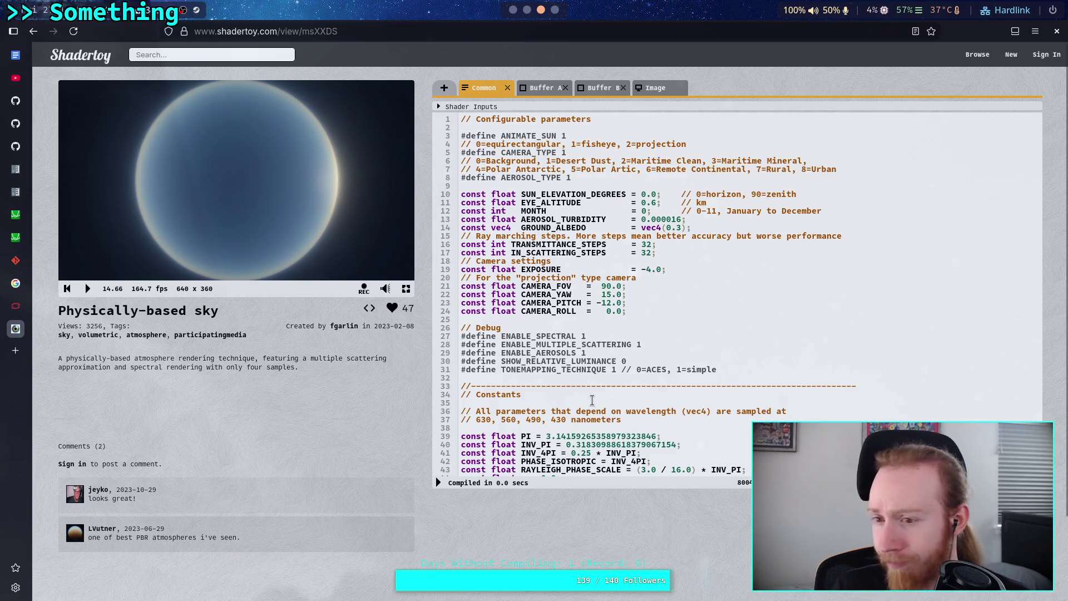
# Change EYE_ALTITUDE from 0.6 to 1.0 and recompile the sky.
pyautogui.moveTo(640, 203); pyautogui.dragTo(654, 203)
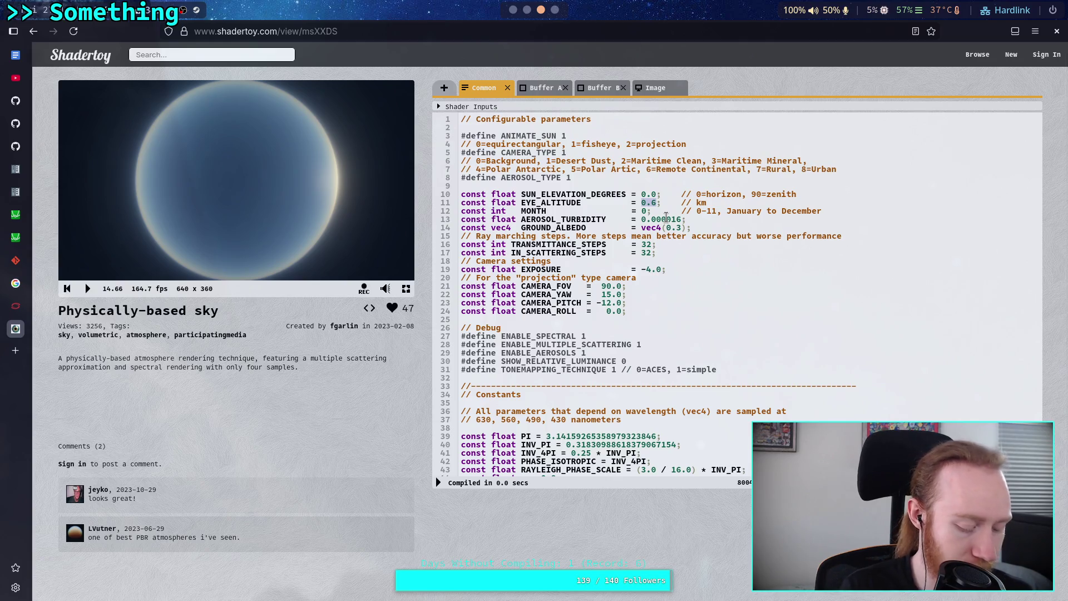
pyautogui.write('1.0')
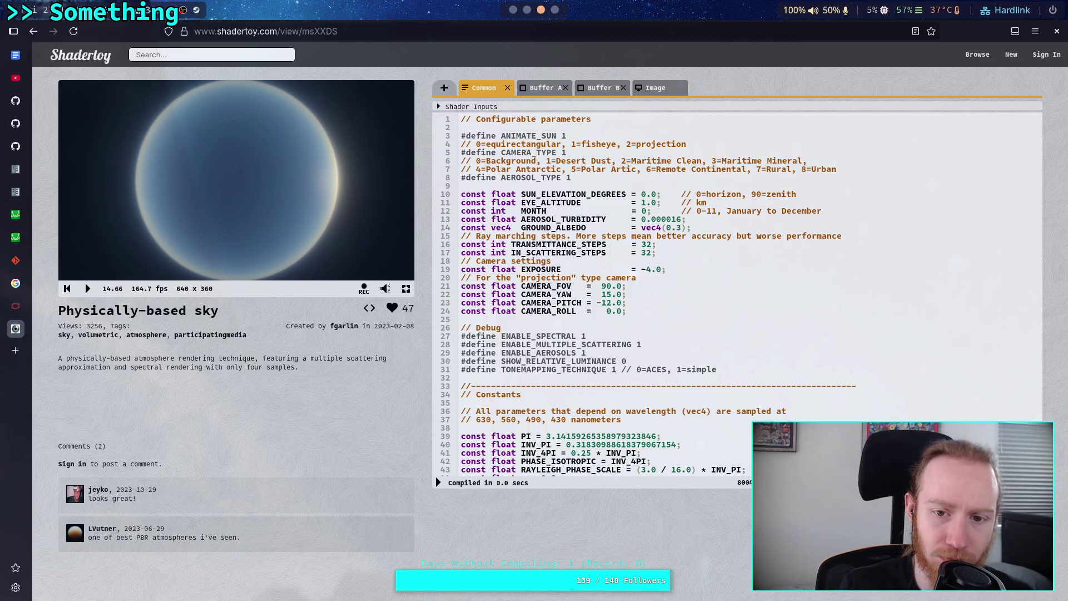
pyautogui.click(439, 482)
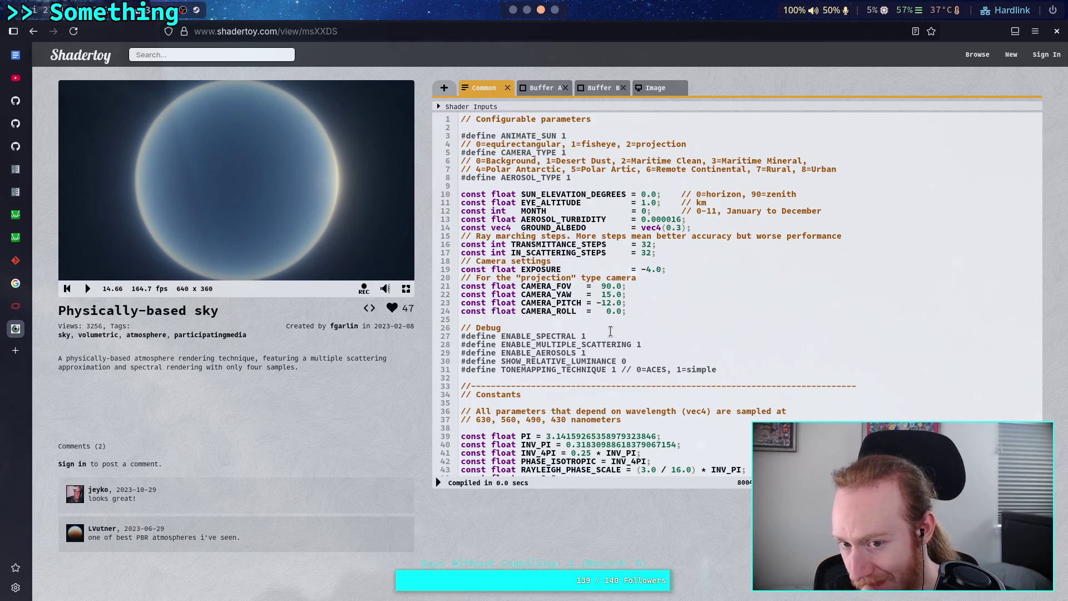
# Review the aerosol constants, then bring up common_inc.glsl in Neovim.
pyautogui.scroll(-5, 610, 331)
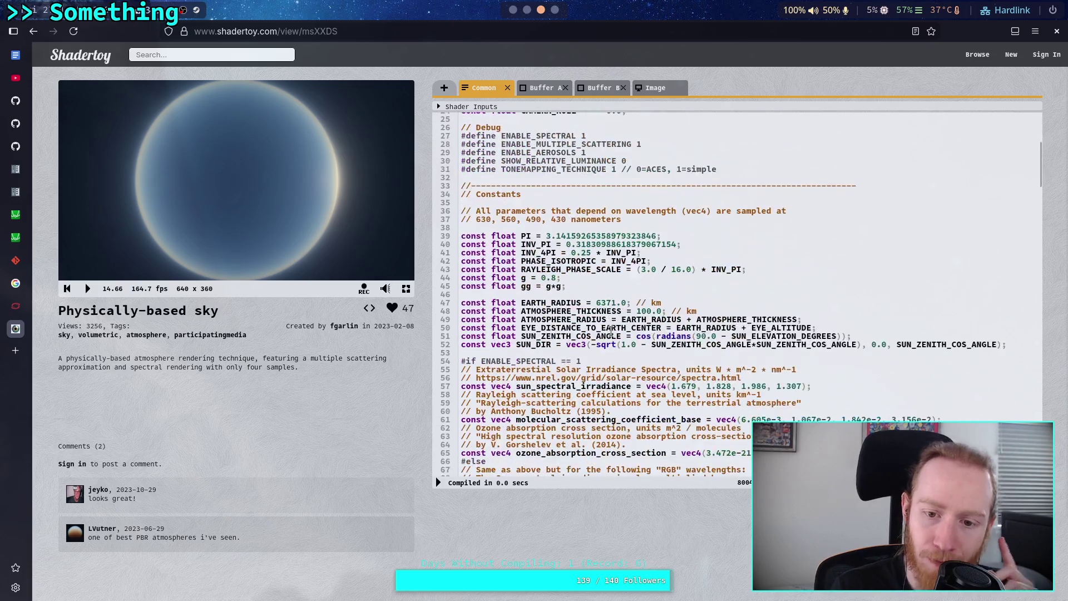
pyautogui.scroll(-7, 630, 335)
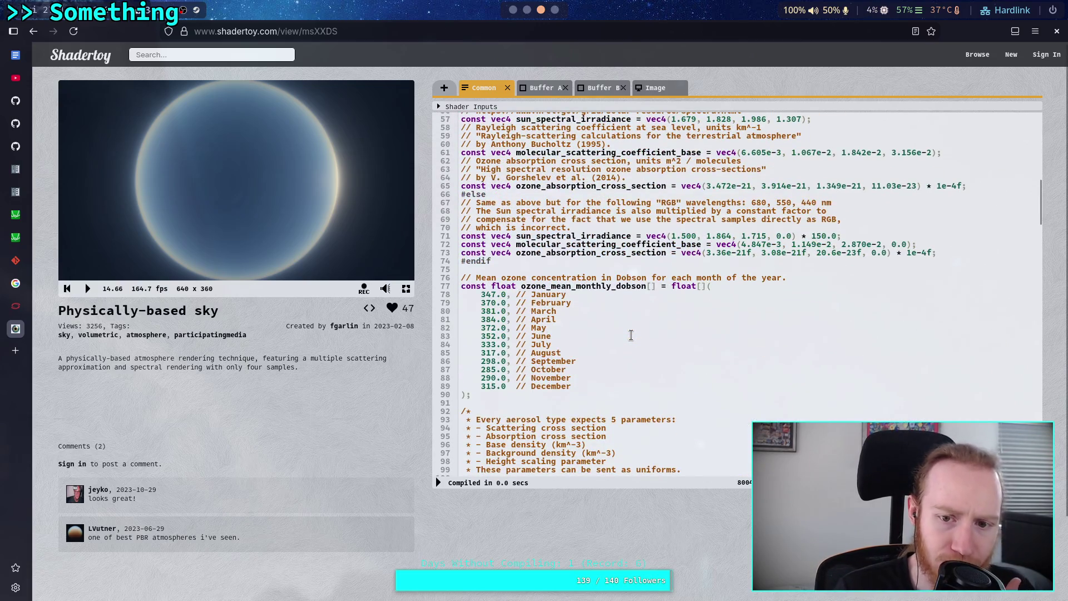
pyautogui.scroll(-7, 630, 335)
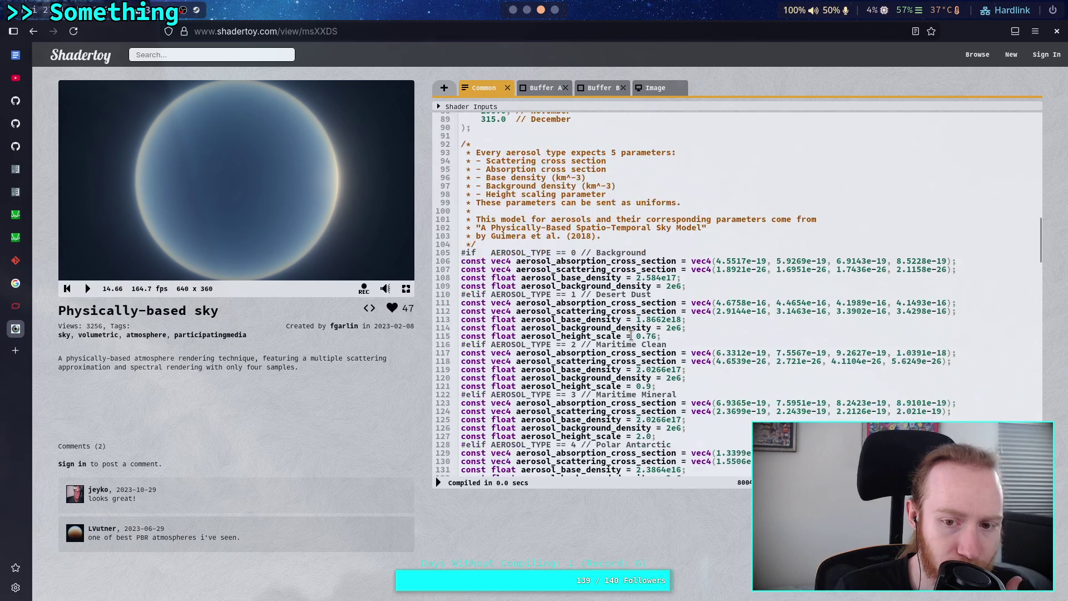
pyautogui.scroll(-2, 648, 333)
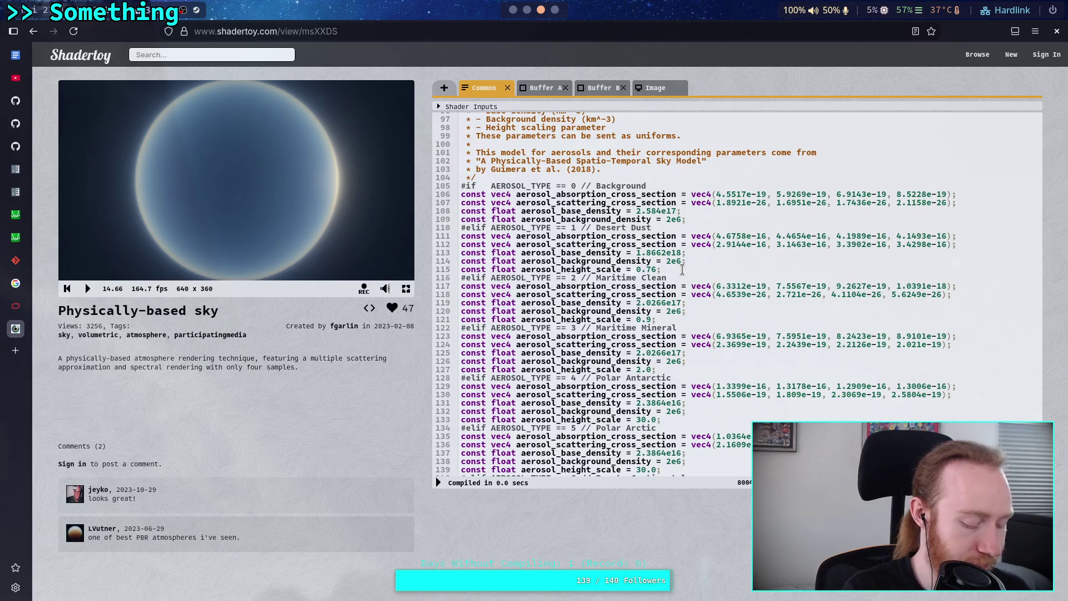
pyautogui.press('super+2')
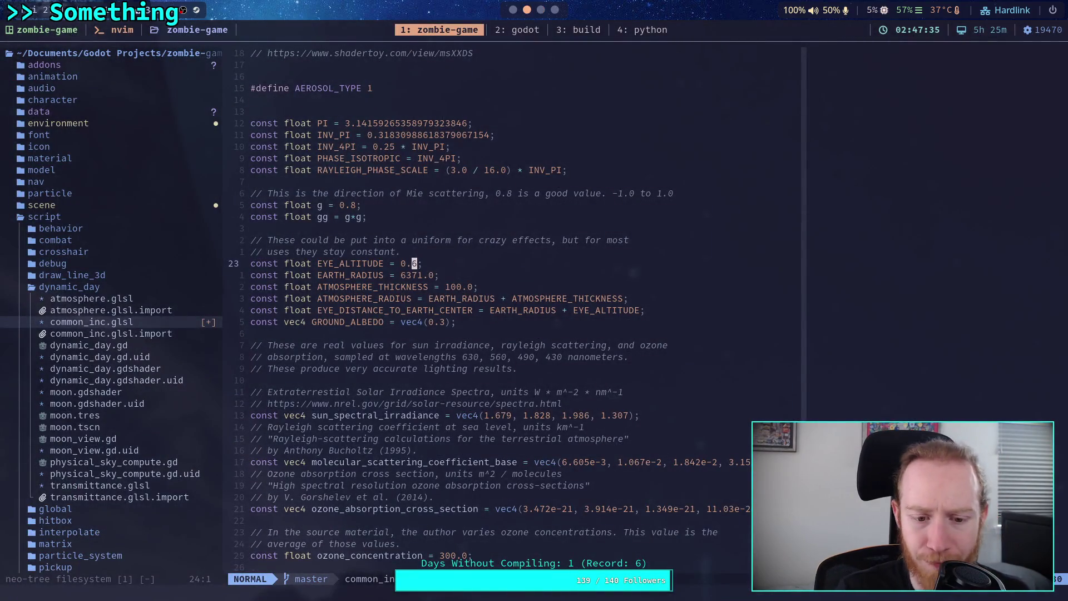
# Check the aerosol constants in common_inc.glsl, then return to the Shadertoy reference.
pyautogui.scroll(-9, 664, 304)
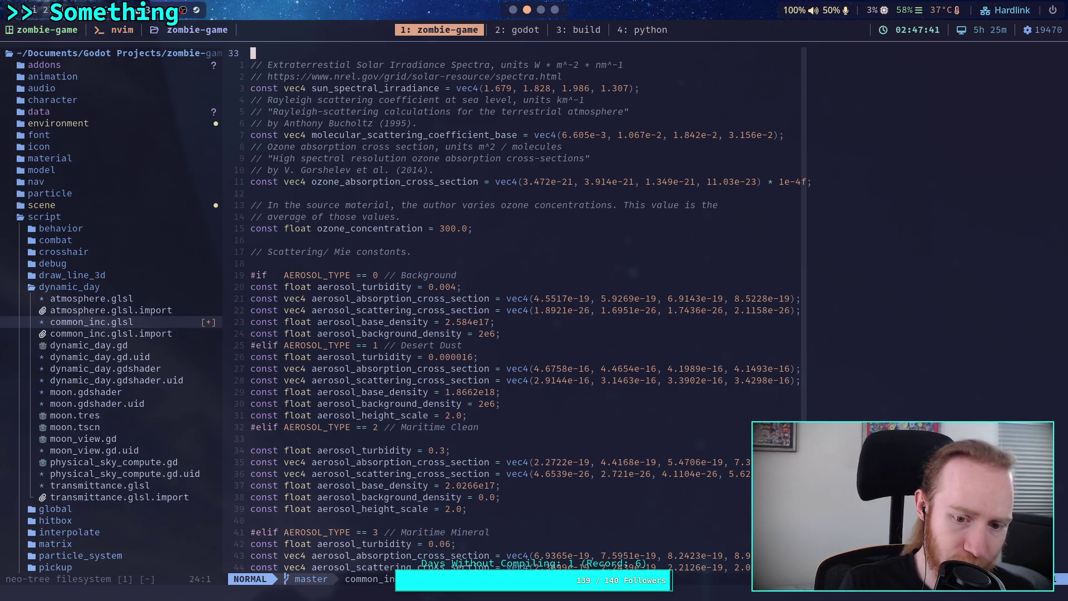
pyautogui.press('super+2')
pyautogui.press('super+1')
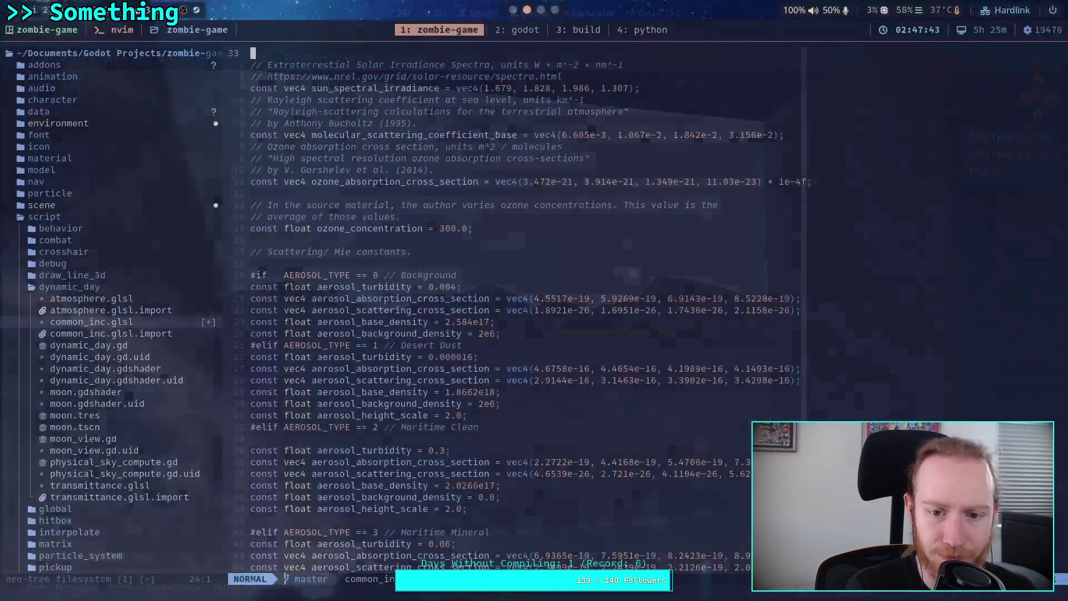
pyautogui.press('super+3')
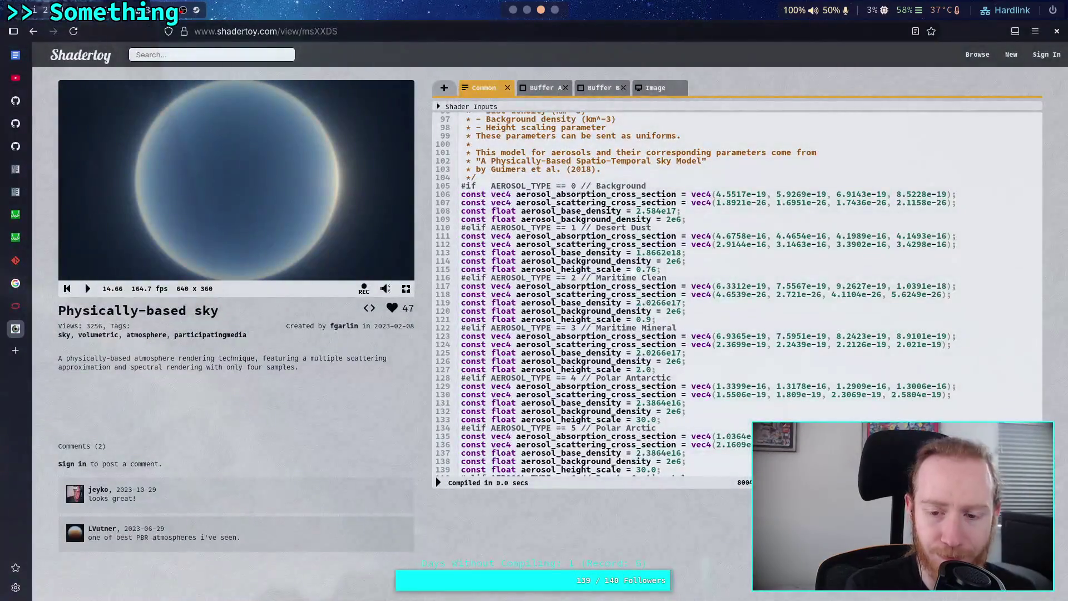
# Try Desert Dust aerosol_height_scale at 2., then 1., recompiling after each.
pyautogui.moveTo(658, 269); pyautogui.dragTo(635, 270)
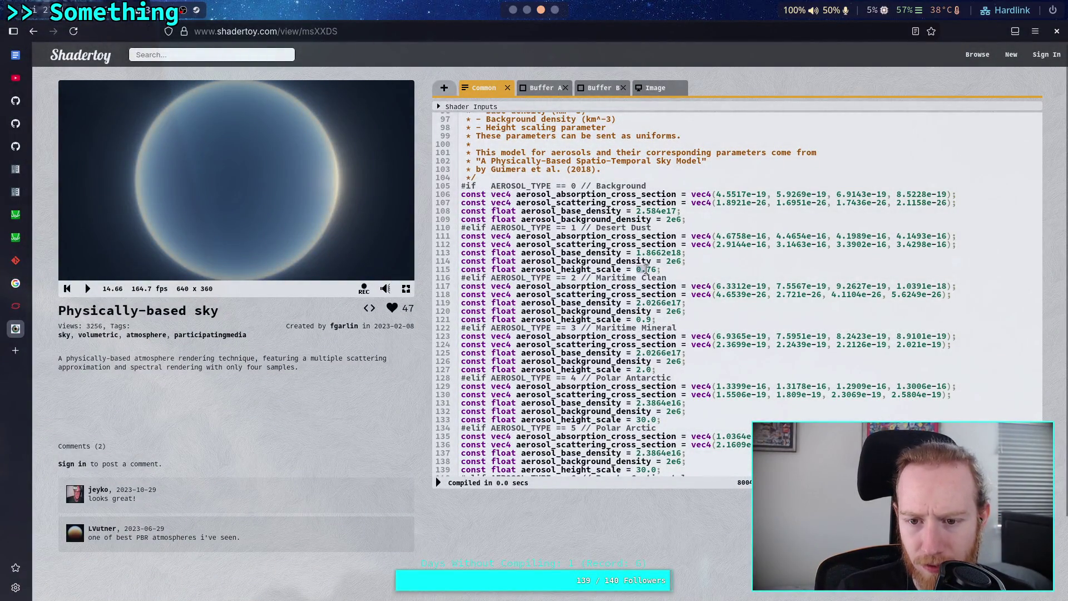
pyautogui.write('2.')
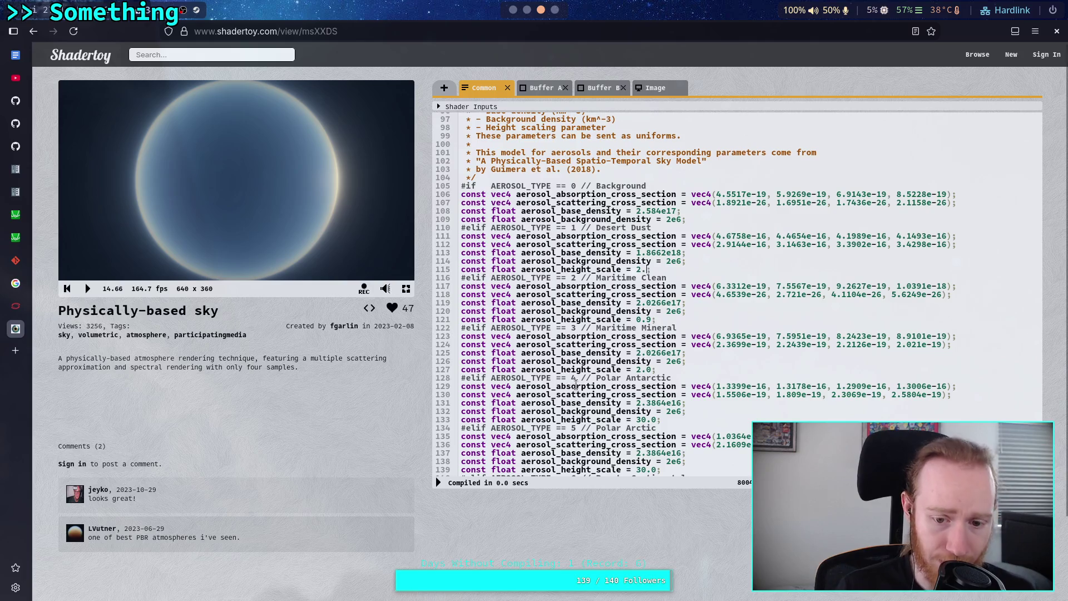
pyautogui.click(442, 481)
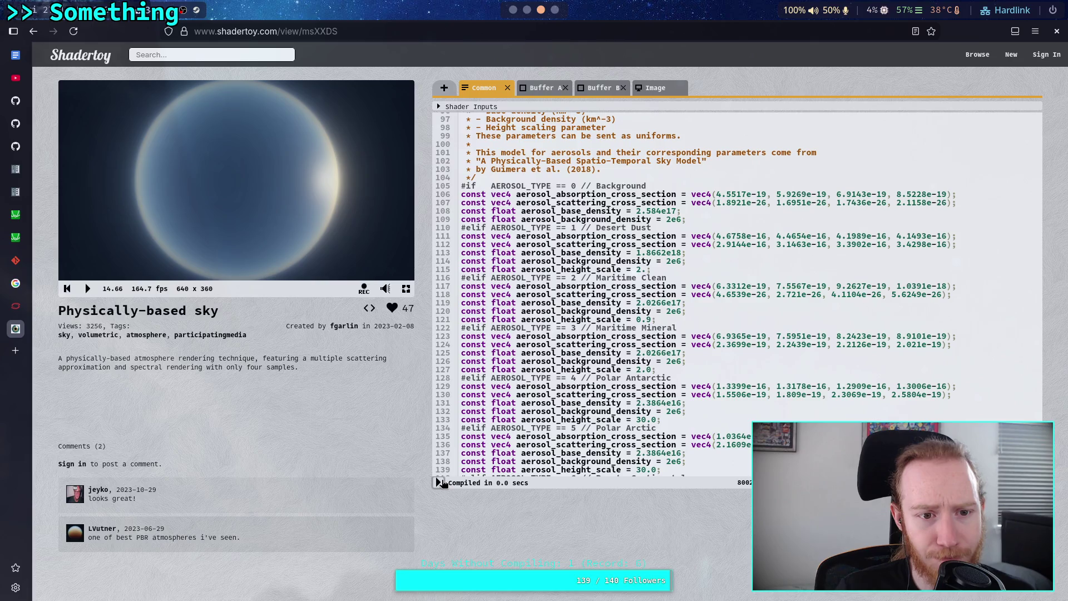
pyautogui.doubleClick(639, 269)
pyautogui.write('1')
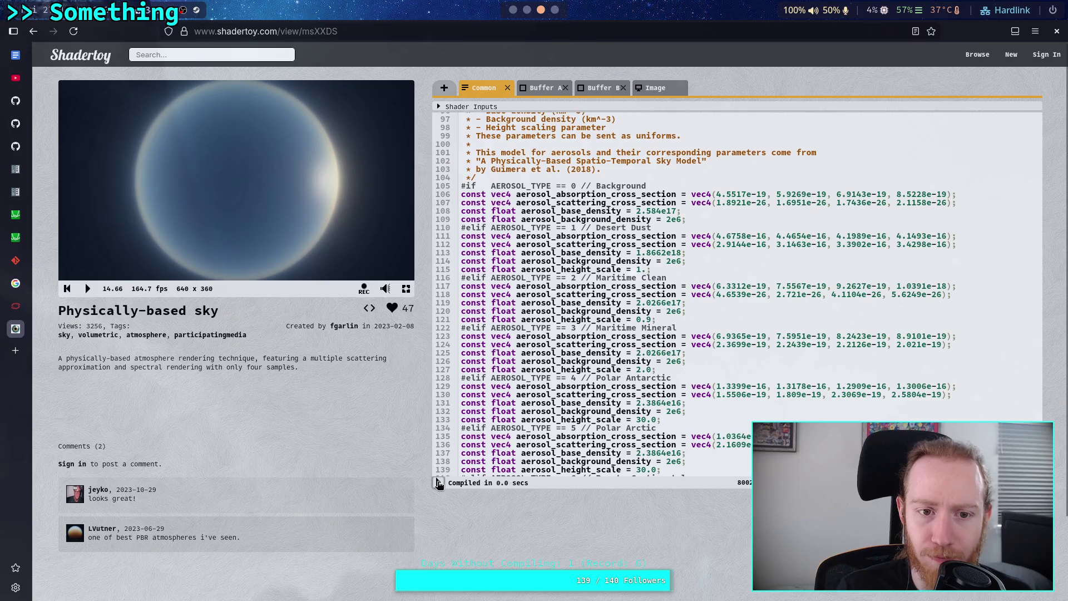
pyautogui.click(439, 482)
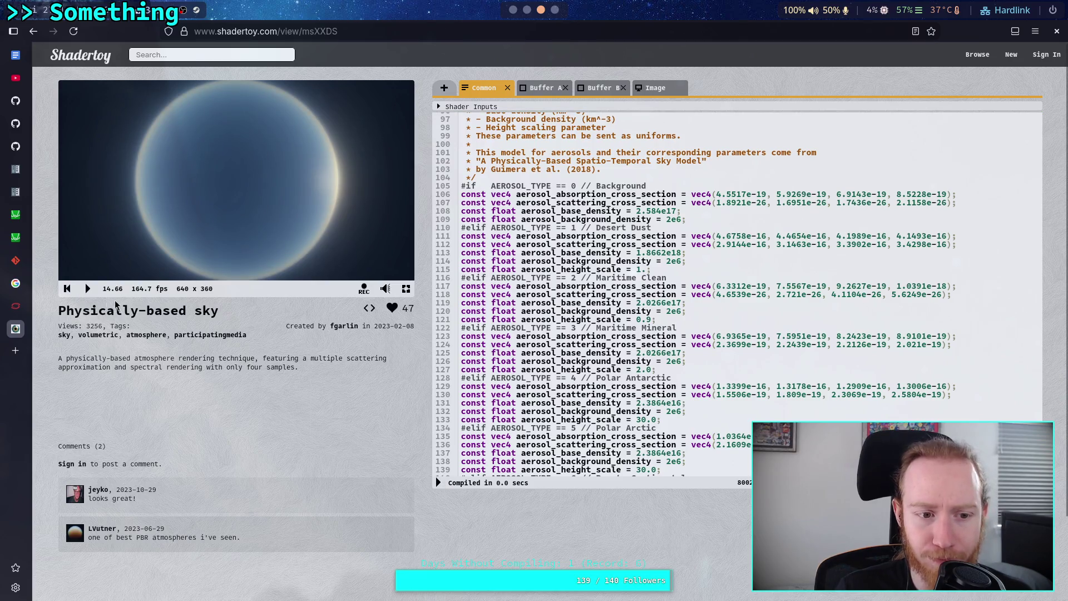
# Play and pause the preview, then recompile with TONEMAPPING_TECHNIQUE 0 (ACES).
pyautogui.click(88, 289)
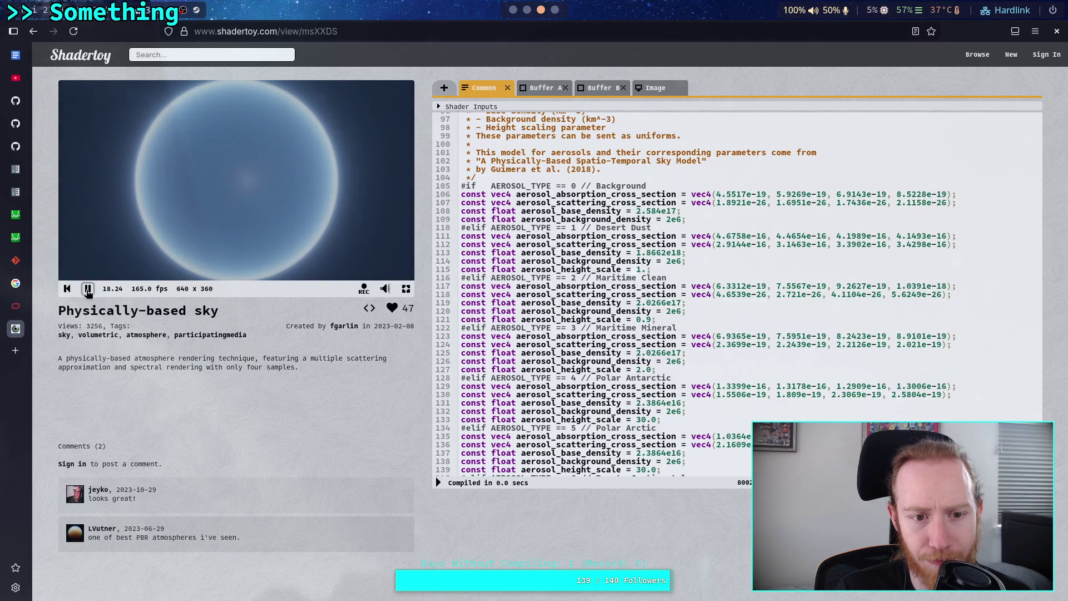
pyautogui.click(87, 288)
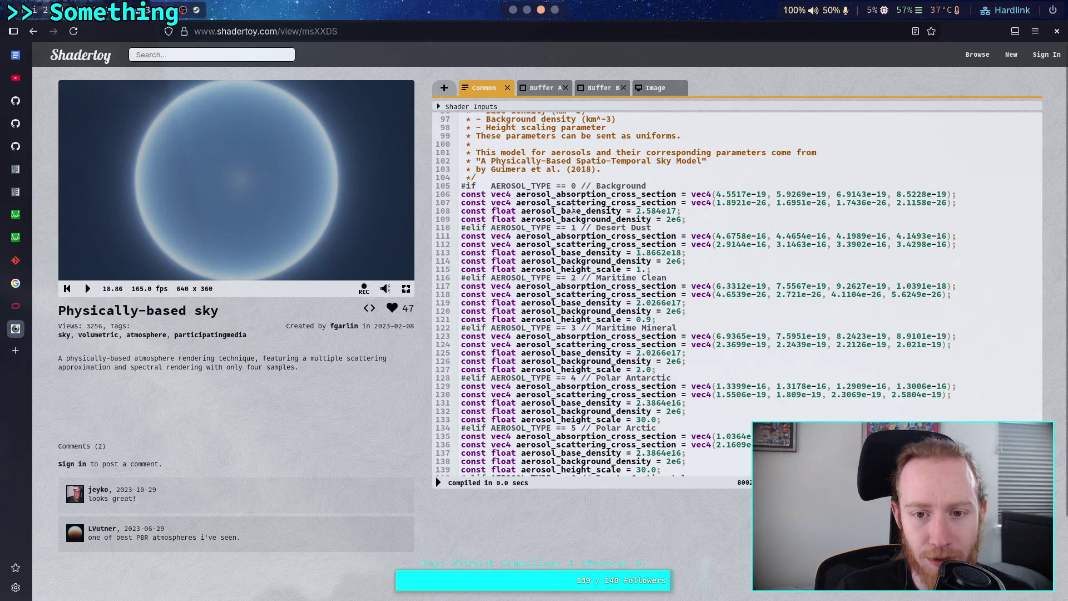
pyautogui.scroll(10, 580, 218)
pyautogui.scroll(3, 580, 218)
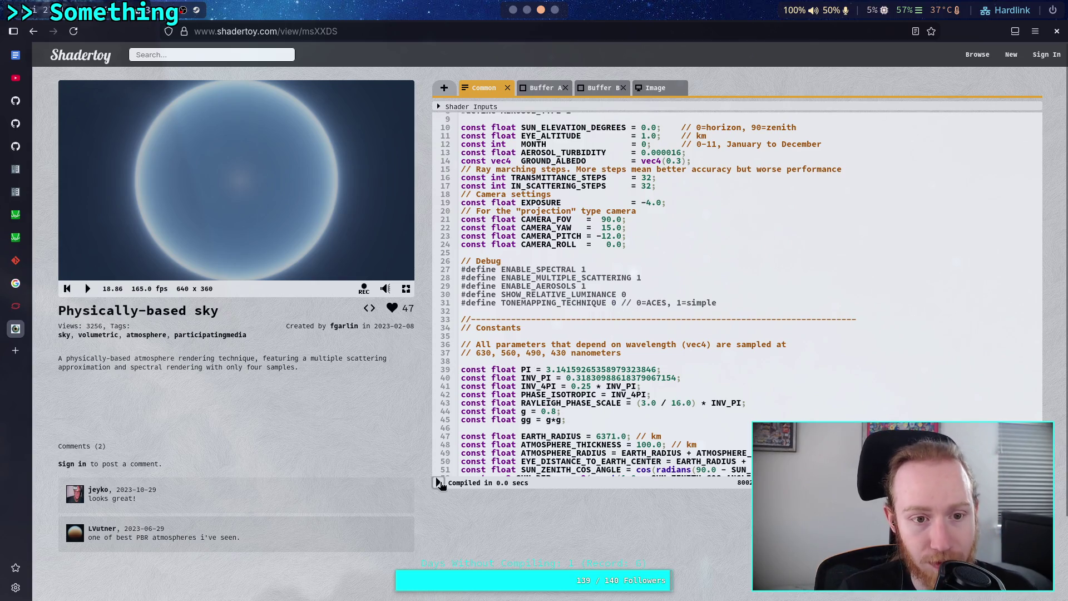
pyautogui.click(439, 482)
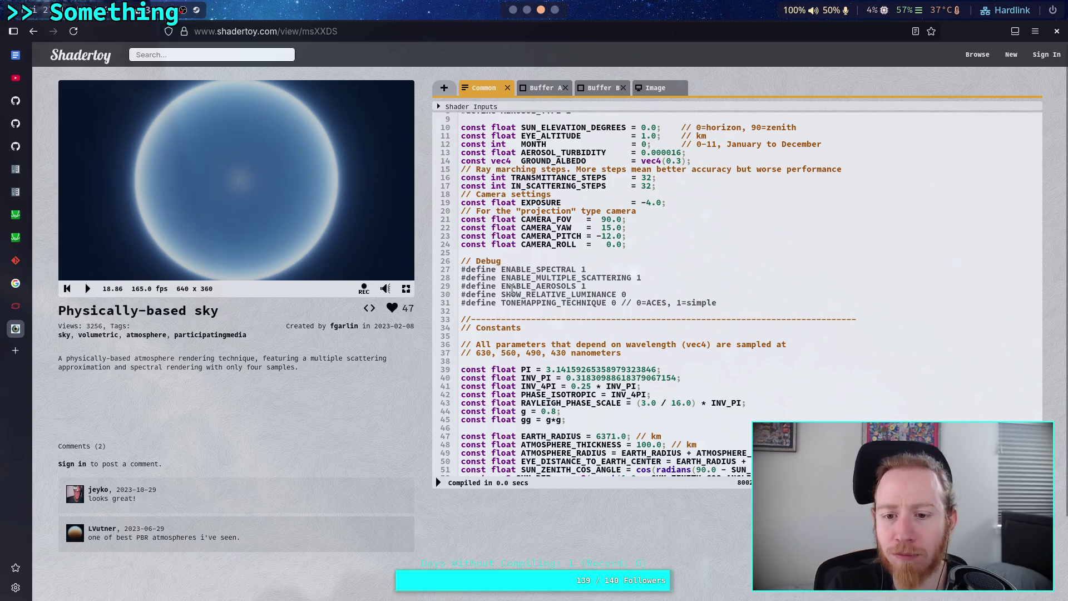
pyautogui.click(617, 302)
pyautogui.press('BackSpace')
pyautogui.write('1')
pyautogui.hotkey('alt', 'Return')
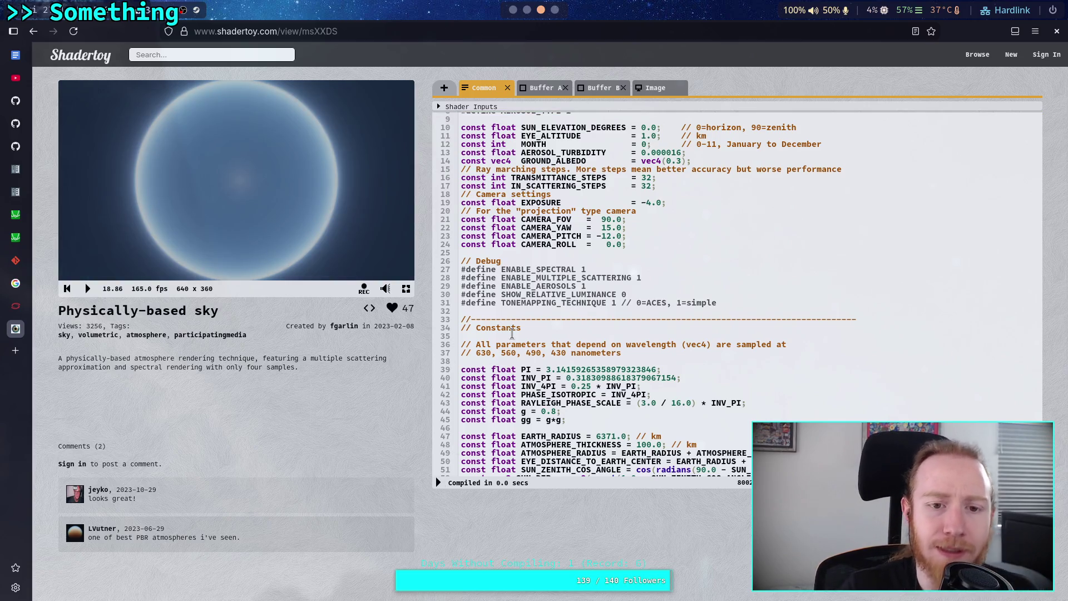
pyautogui.click(655, 88)
pyautogui.scroll(-10, 658, 301)
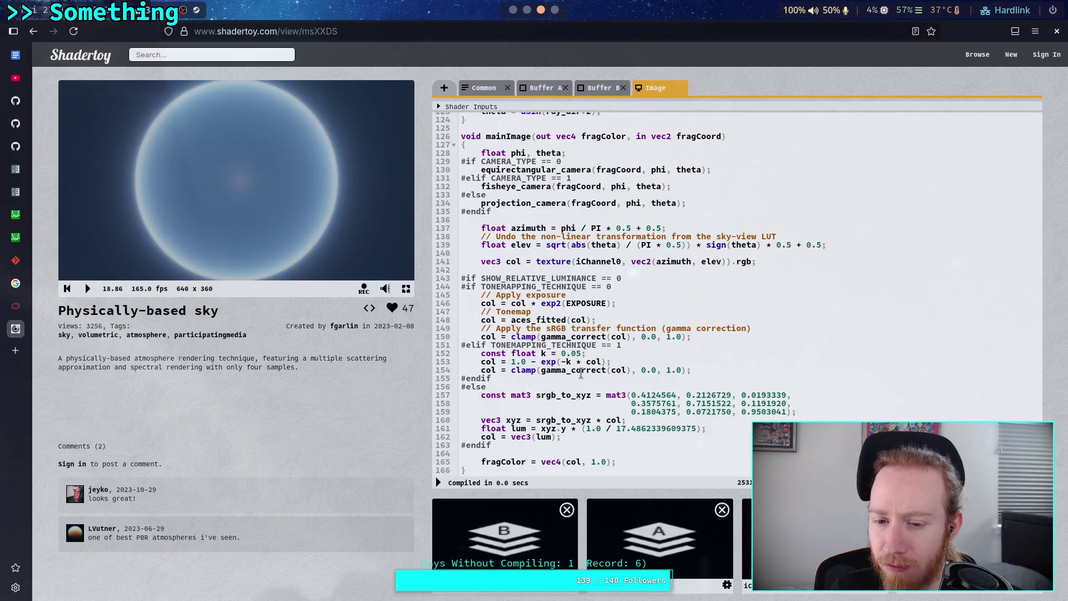
pyautogui.click(481, 362)
pyautogui.write('//')
pyautogui.click(482, 370)
pyautogui.write('//')
pyautogui.click(439, 482)
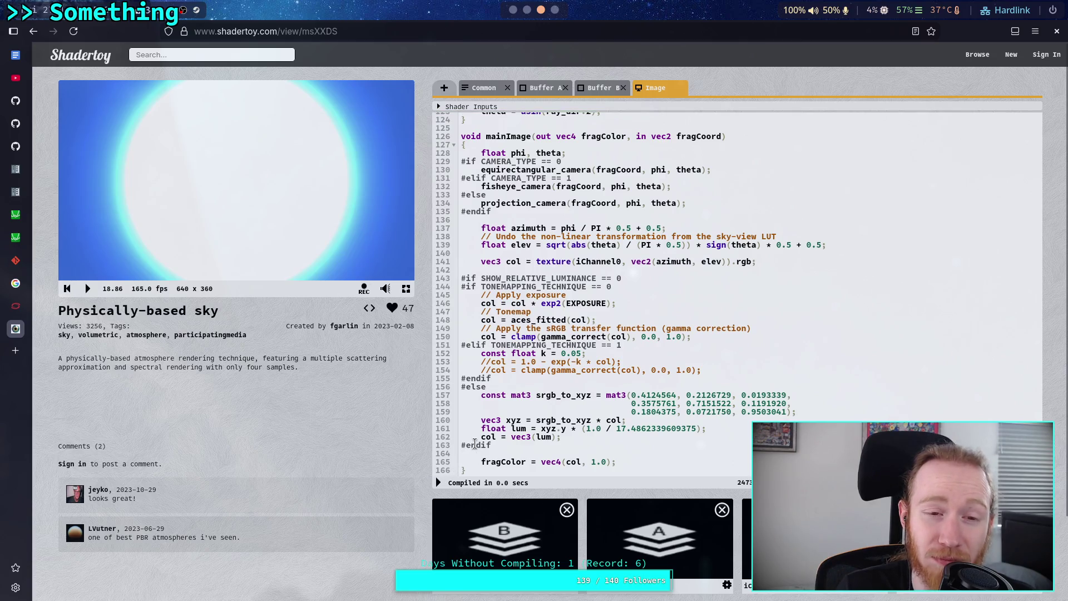
pyautogui.scroll(8, 523, 361)
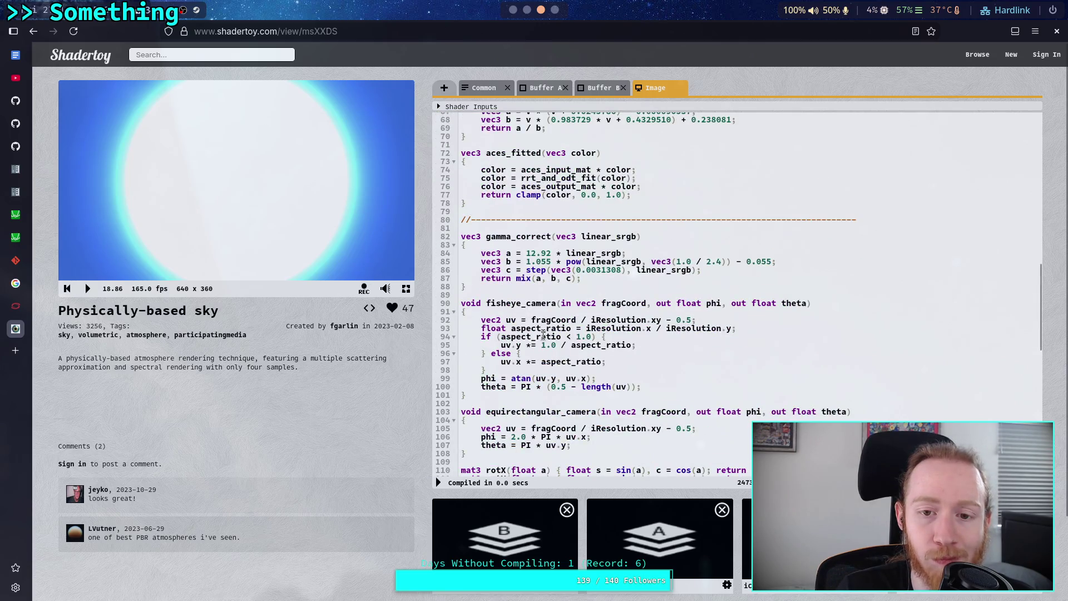
pyautogui.scroll(7, 543, 333)
pyautogui.scroll(-15, 542, 334)
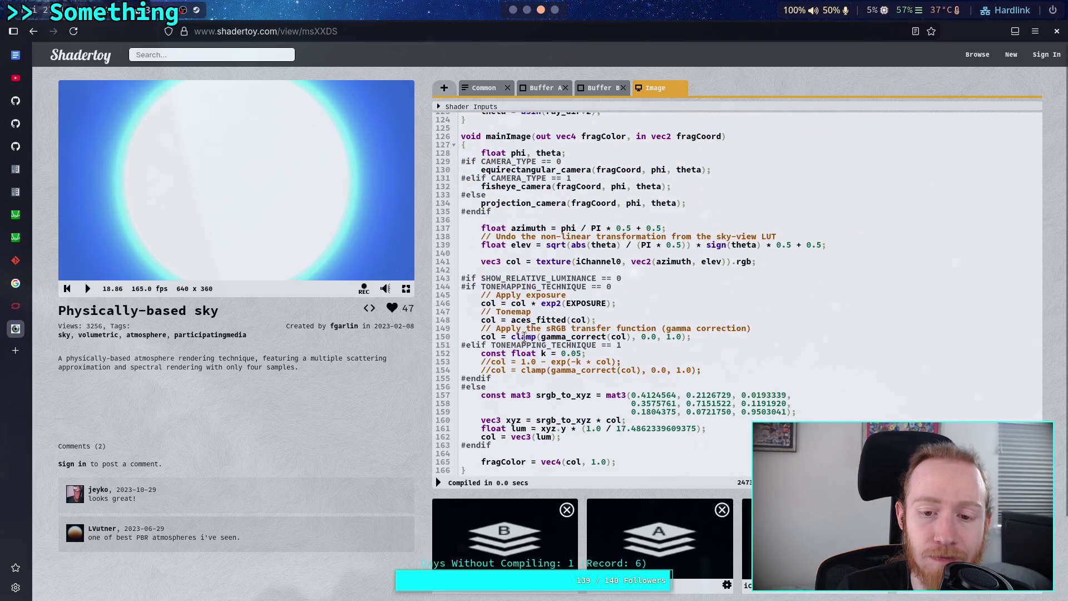
pyautogui.scroll(-3, 523, 336)
pyautogui.scroll(3, 562, 355)
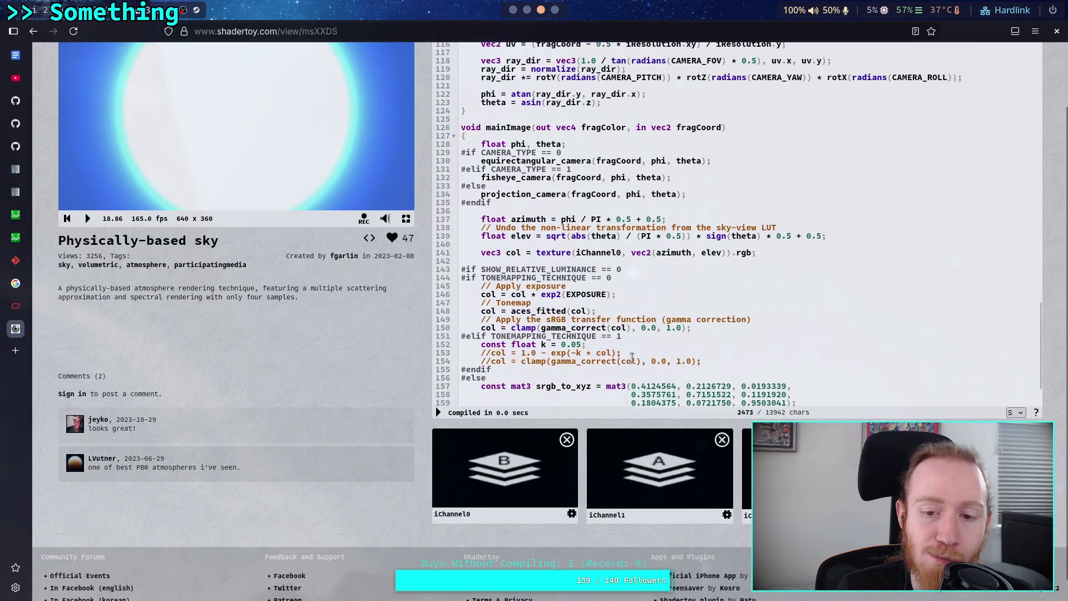
pyautogui.scroll(-2, 562, 355)
pyautogui.scroll(3, 399, 428)
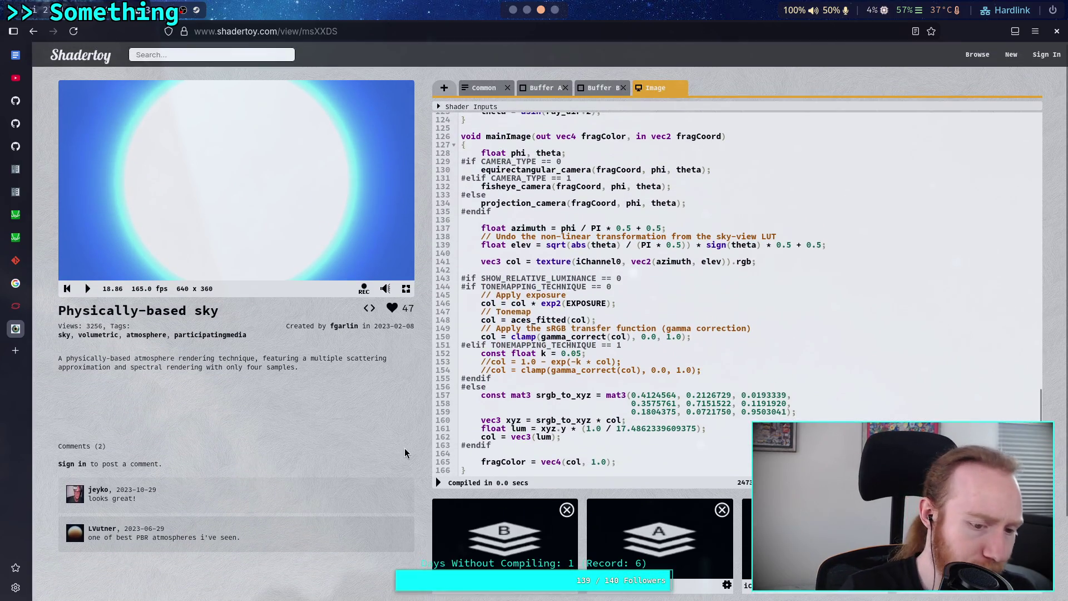
# Open shader/post_process/tonemap.glsl from Neovim's file tree.
pyautogui.press('super+2')
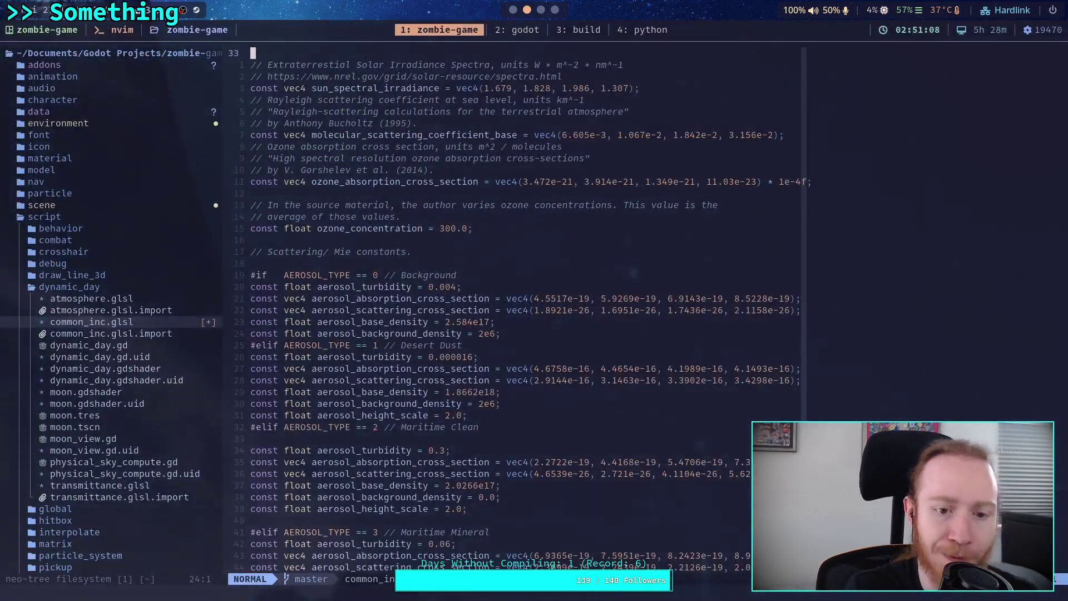
pyautogui.scroll(-7, 112, 391)
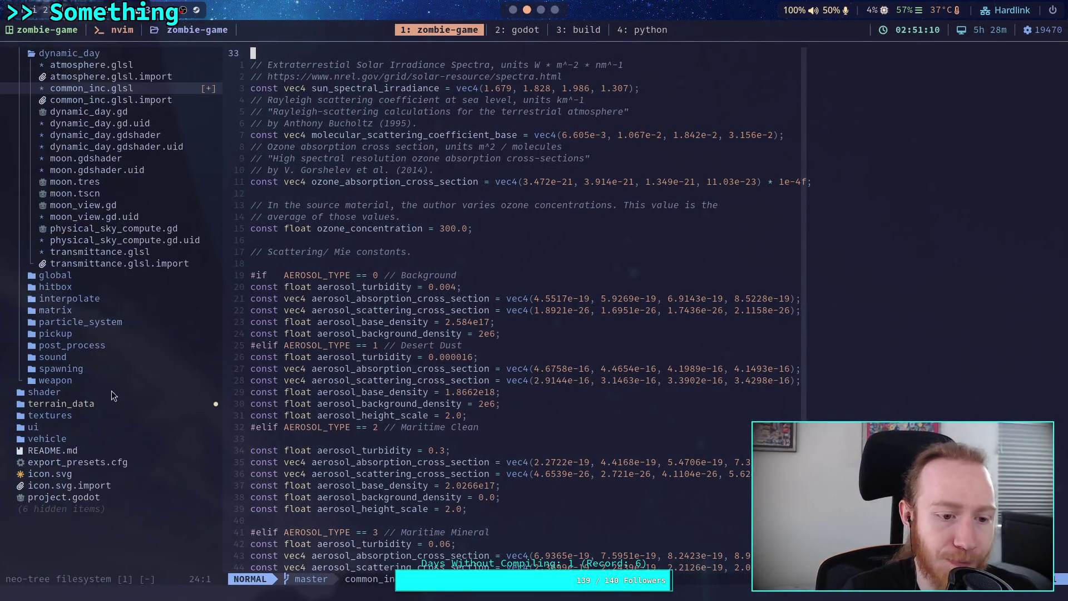
pyautogui.click(83, 393)
pyautogui.press('Return')
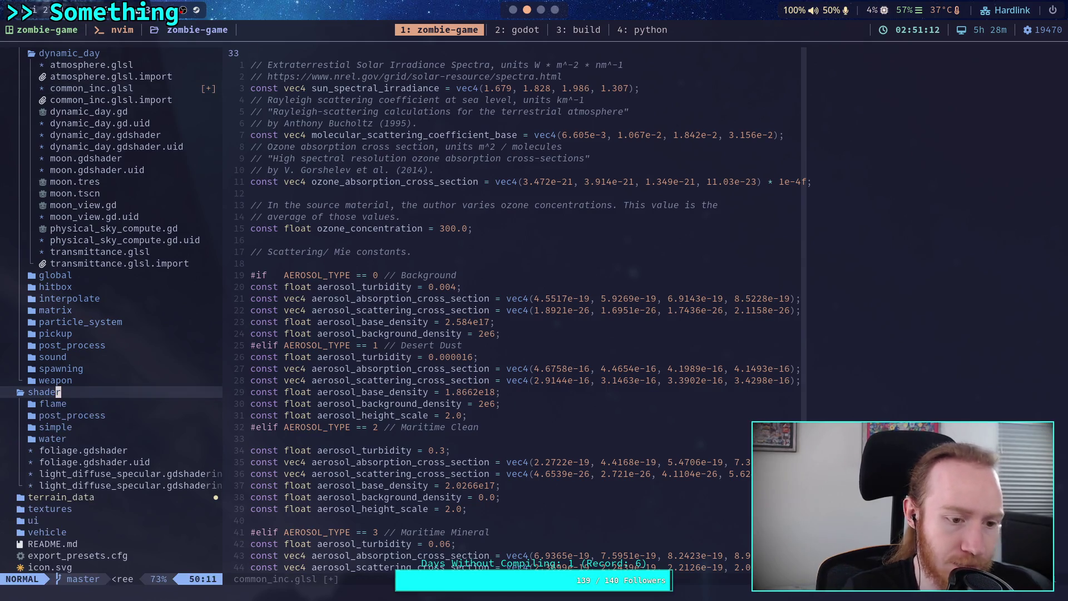
pyautogui.press('j')
pyautogui.press('j')
pyautogui.press('Return')
pyautogui.press('j')
pyautogui.press('j')
pyautogui.press('j')
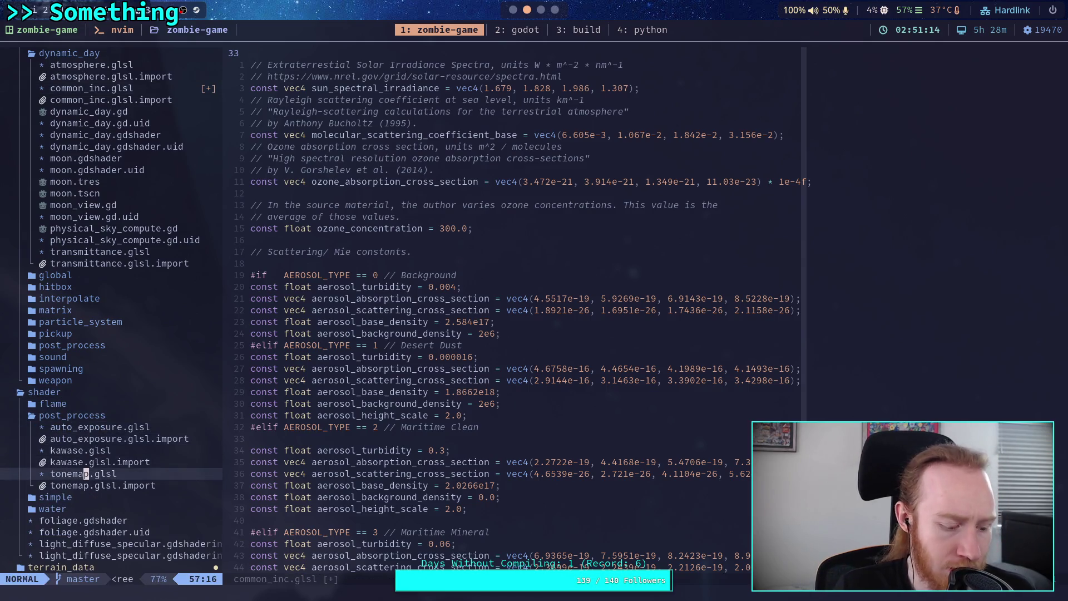
pyautogui.press('Return')
pyautogui.scroll(-4, 156, 327)
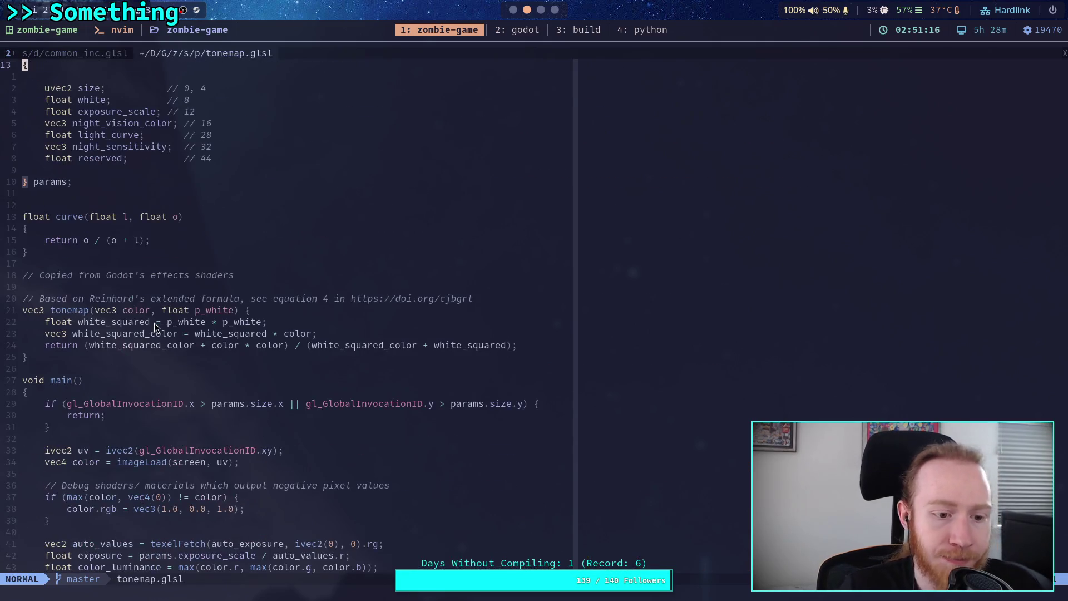
pyautogui.scroll(-5, 155, 327)
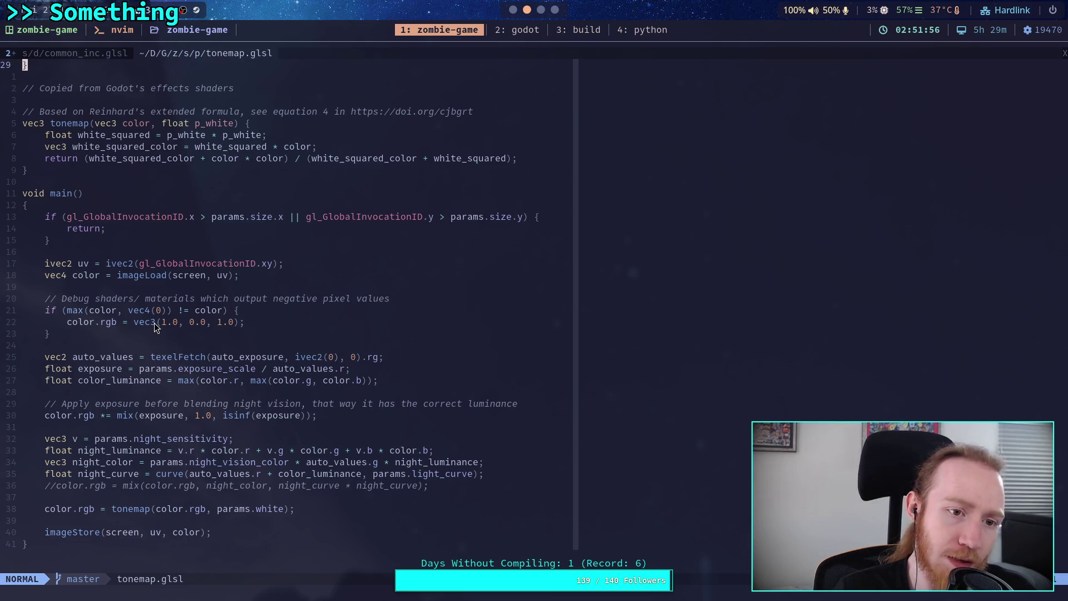
# Copy the five-line Reinhard tonemap function and return to Shadertoy.
pyautogui.moveTo(25, 170); pyautogui.dragTo(12, 125)
pyautogui.hotkey('ctrl', 'c')
pyautogui.rightClick(73, 140)
pyautogui.click(112, 187)
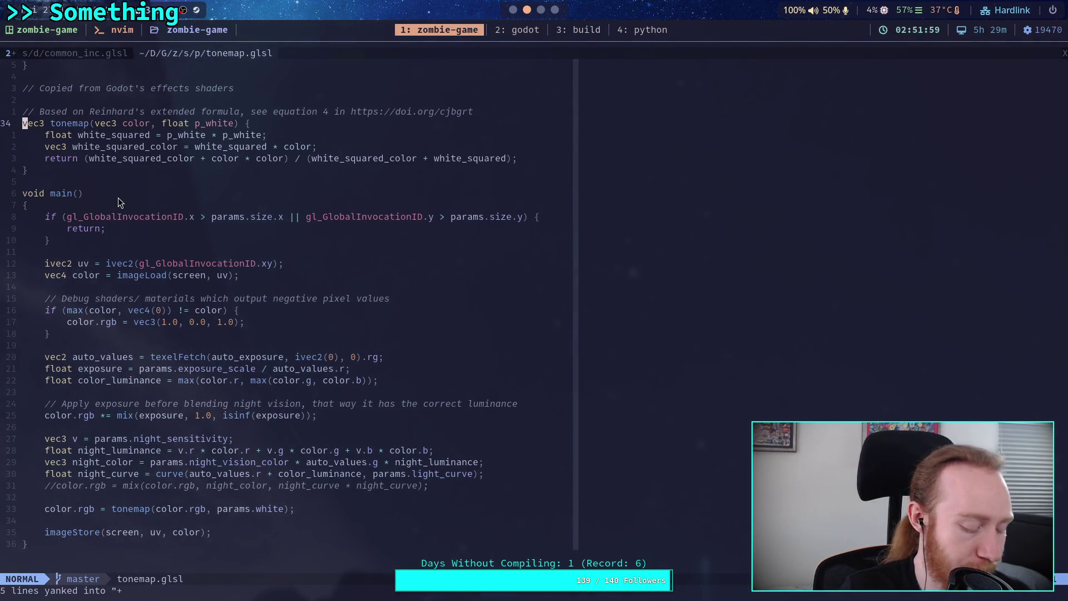
pyautogui.press('super+3')
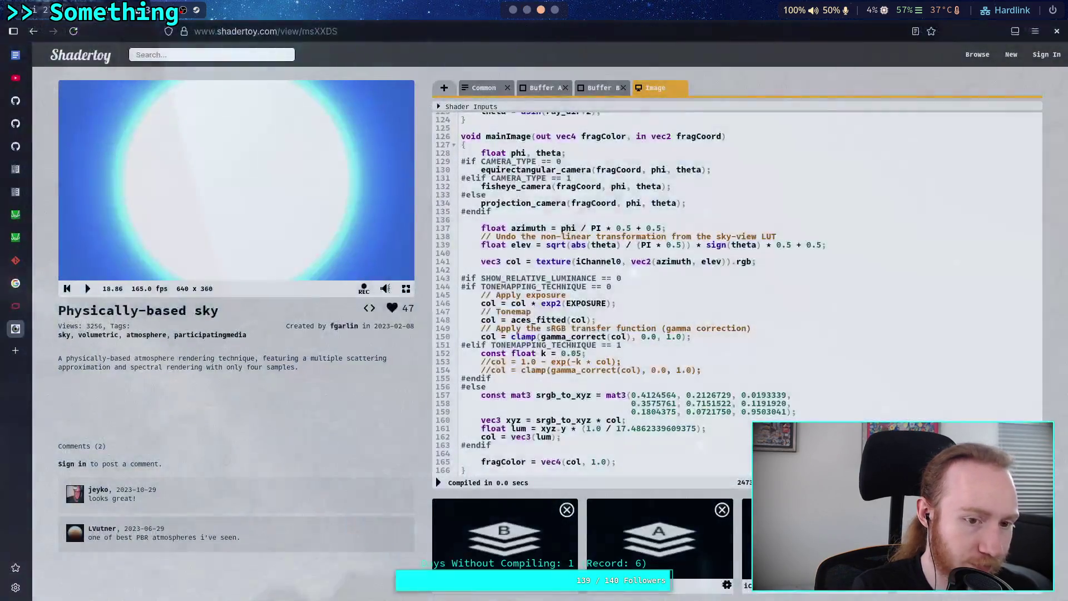
# Paste the tonemap function below gamma_correct in the Image pass.
pyautogui.scroll(5, 563, 339)
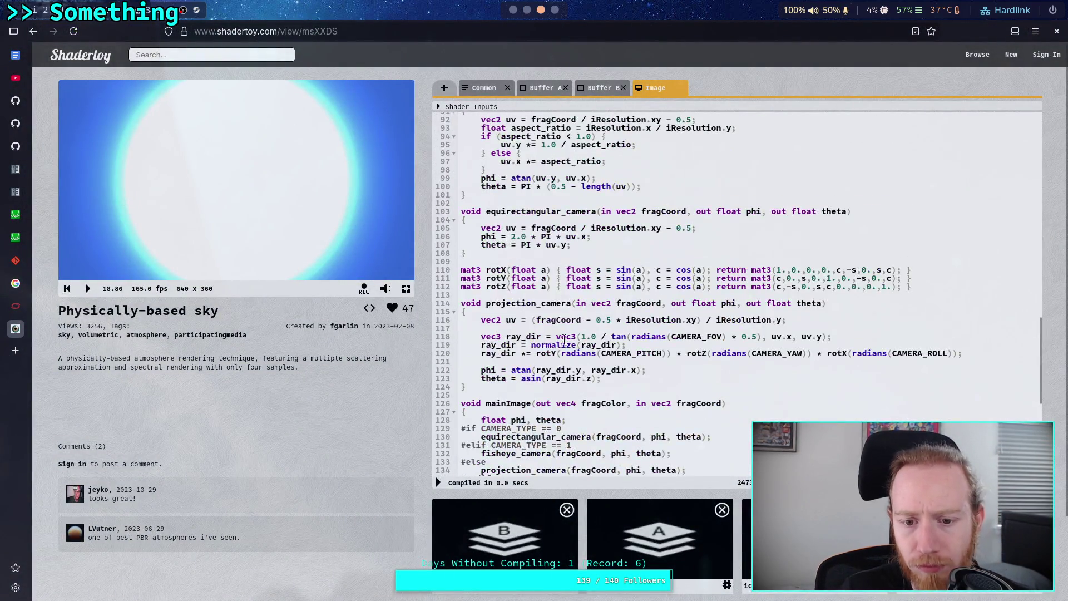
pyautogui.scroll(6, 532, 394)
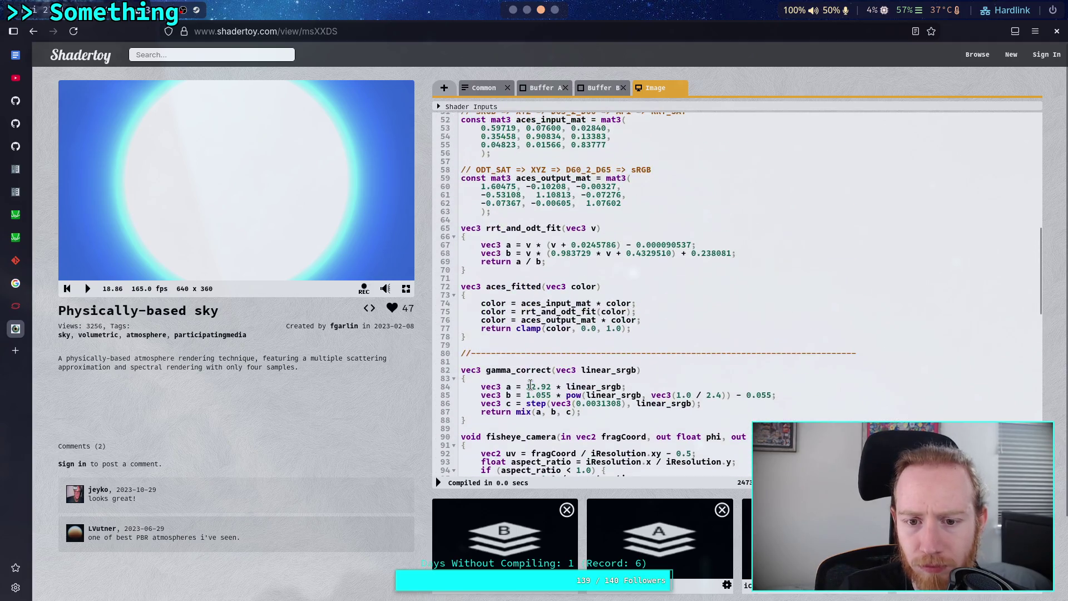
pyautogui.scroll(-2, 550, 333)
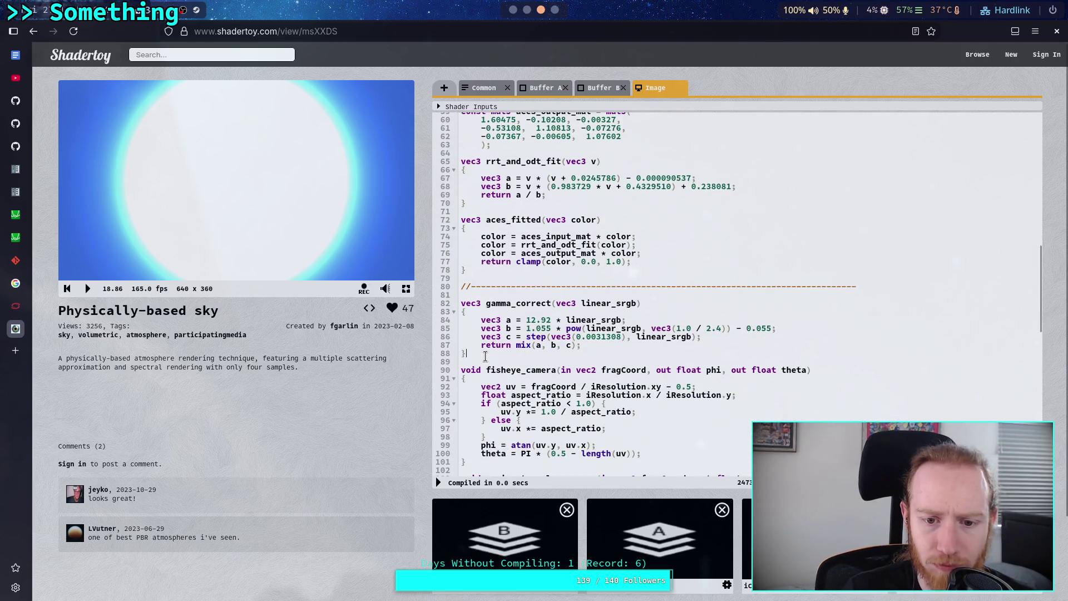
pyautogui.hotkey('ctrl', 'v')
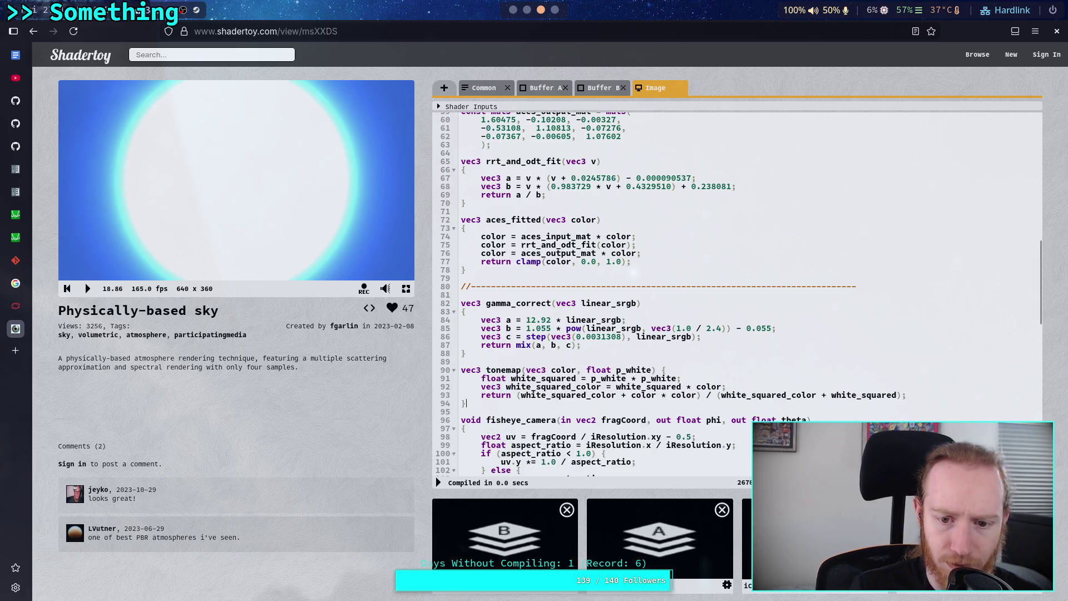
# Replace the old TONEMAPPING_TECHNIQUE == 1 lines with col = tonemap(col, 1.0);.
pyautogui.scroll(-2, 565, 329)
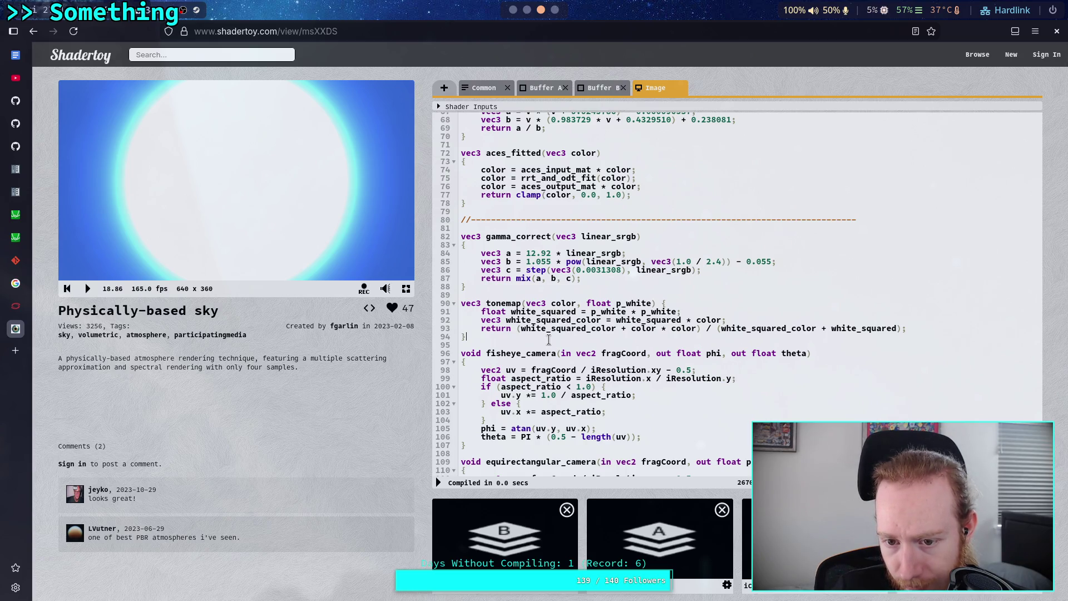
pyautogui.scroll(-12, 548, 339)
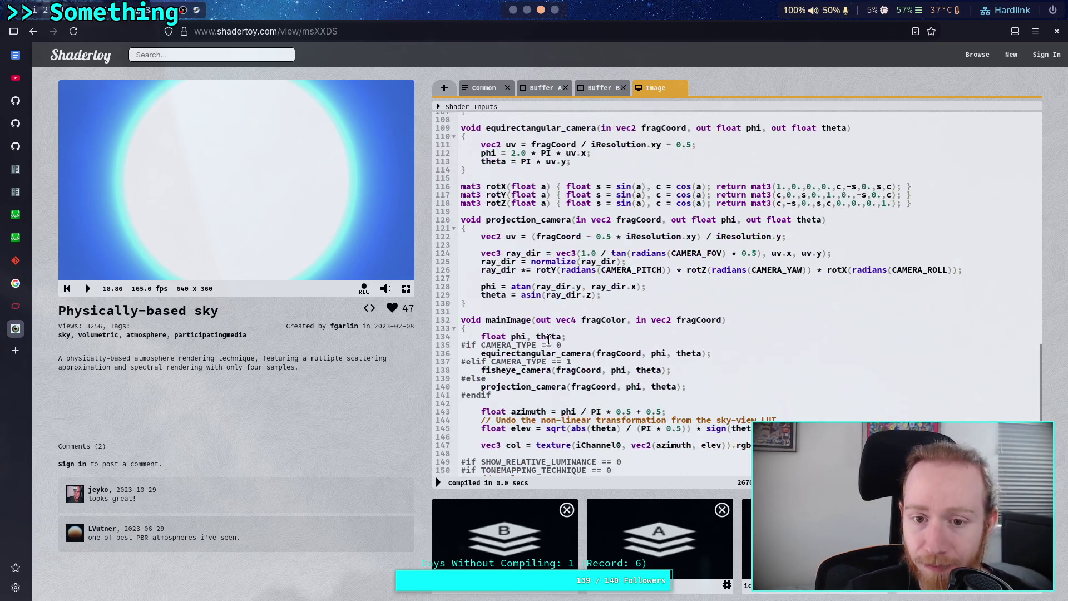
pyautogui.scroll(-4, 556, 328)
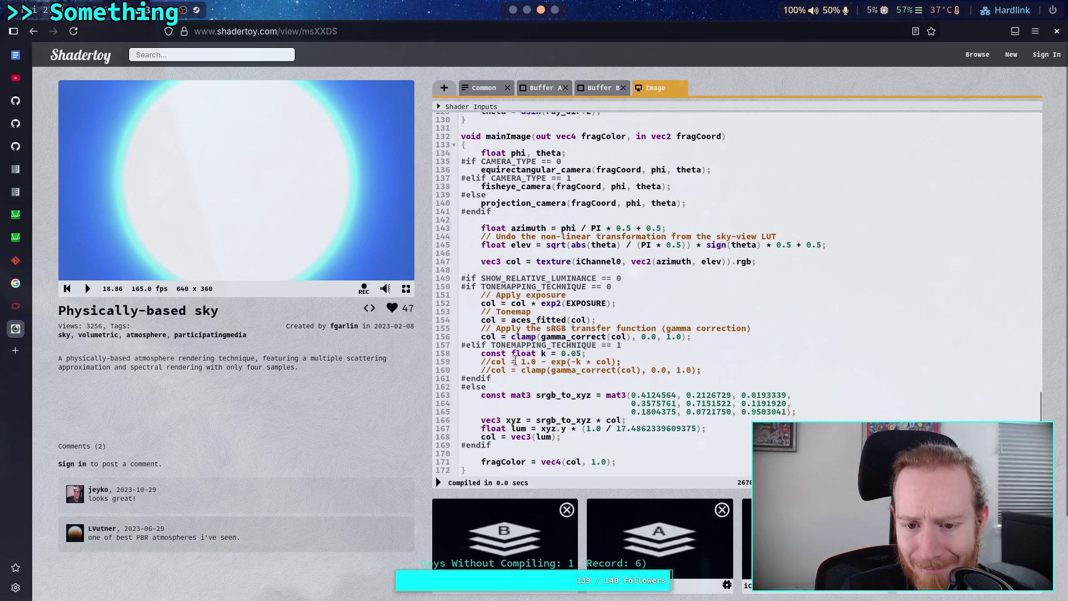
pyautogui.tripleClick(704, 369)
pyautogui.click(704, 370)
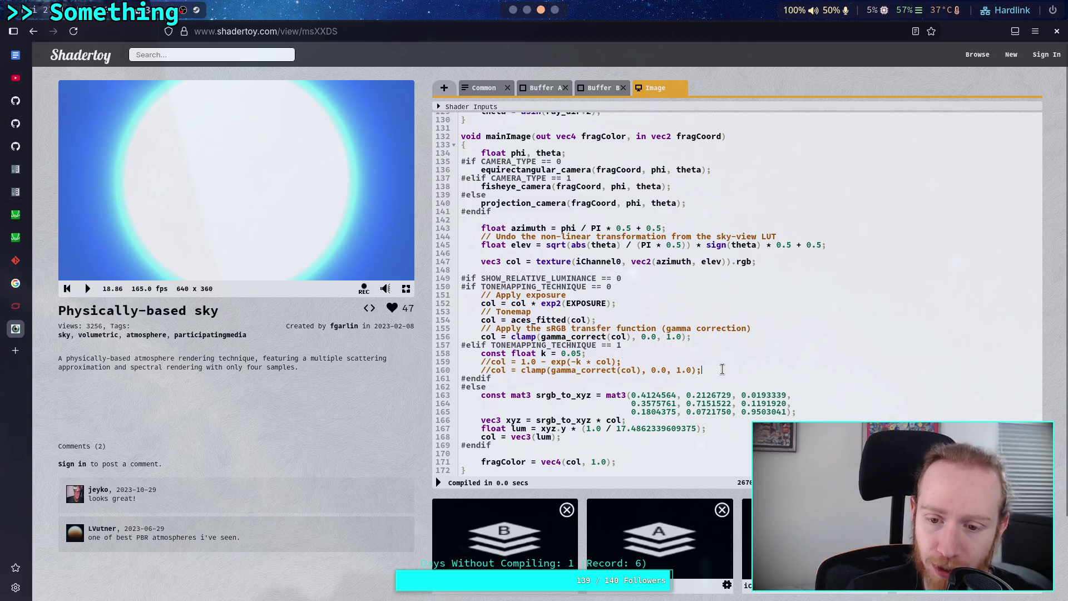
pyautogui.moveTo(708, 369); pyautogui.dragTo(481, 362)
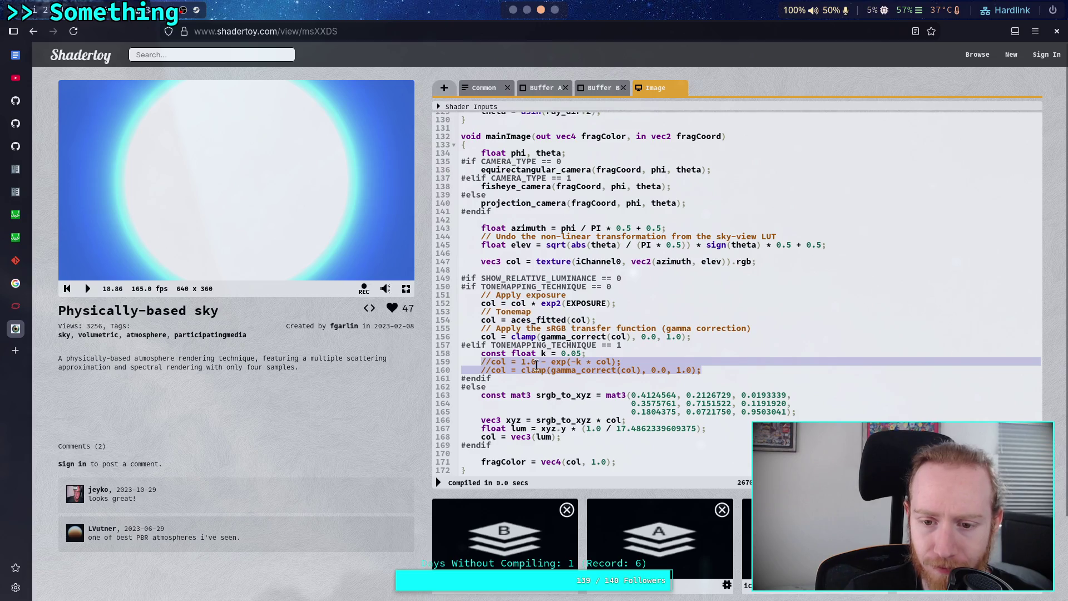
pyautogui.click(537, 362)
pyautogui.moveTo(704, 369); pyautogui.dragTo(488, 362)
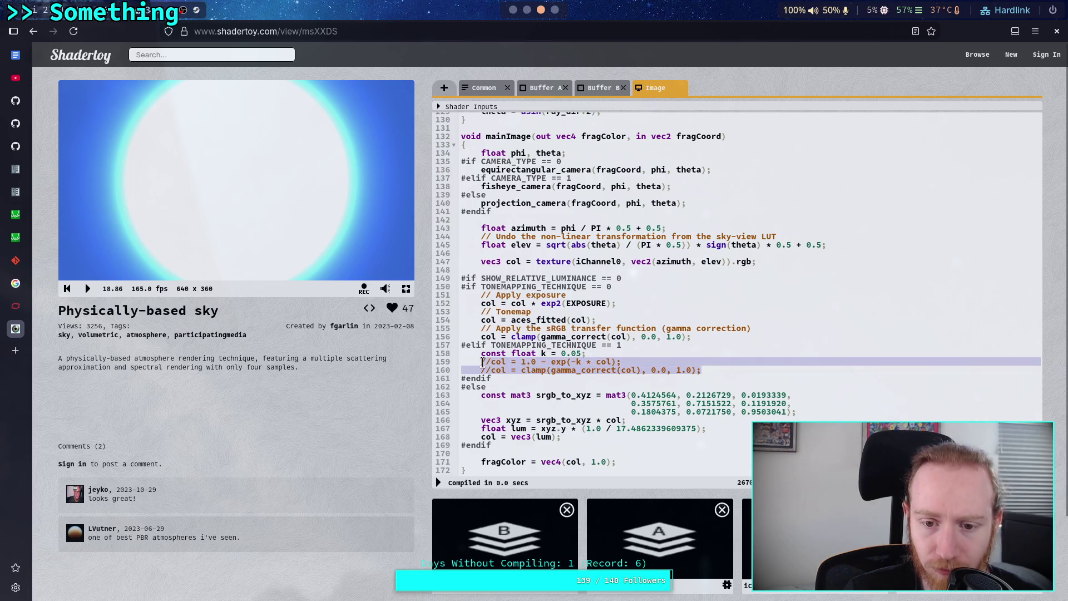
pyautogui.moveTo(723, 370); pyautogui.dragTo(482, 354)
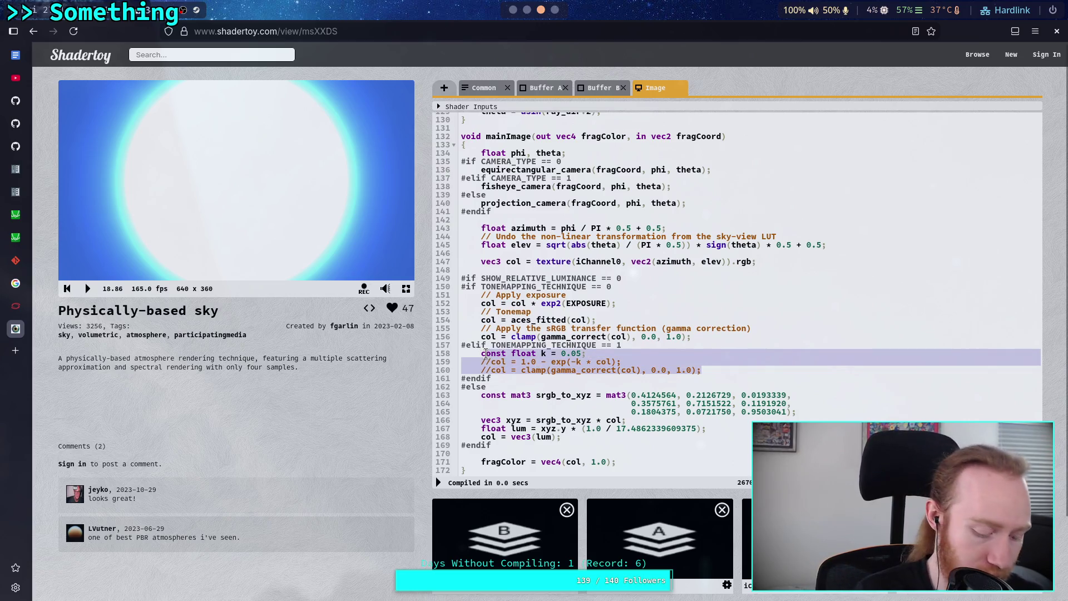
pyautogui.press('BackSpace')
pyautogui.write('col = tonemap(col, 1.0);')
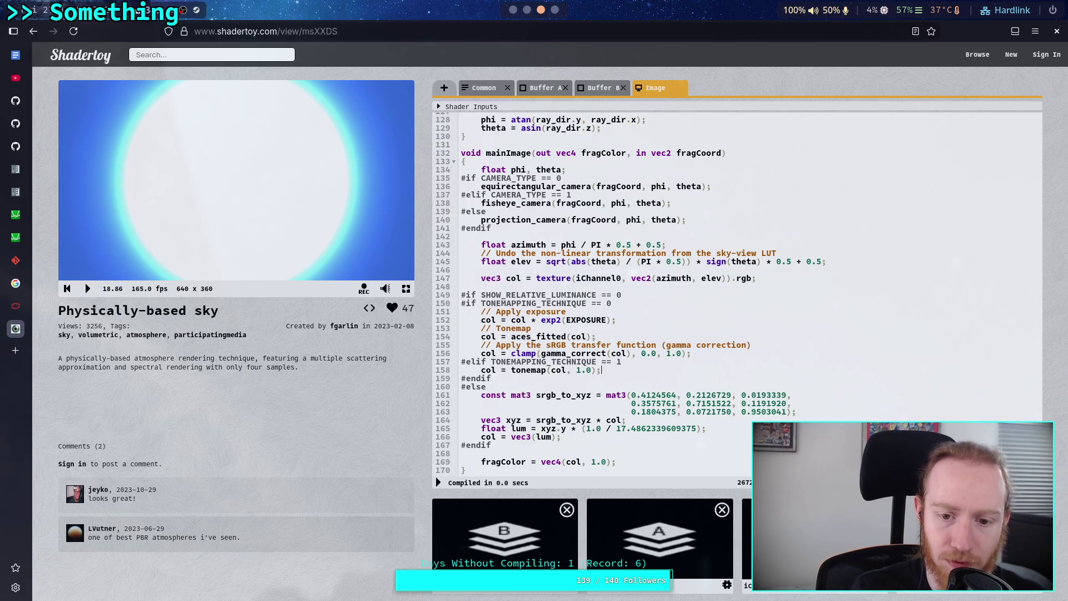
# Recompile the shader with the Reinhard tonemap and inspect the result.
pyautogui.click(437, 483)
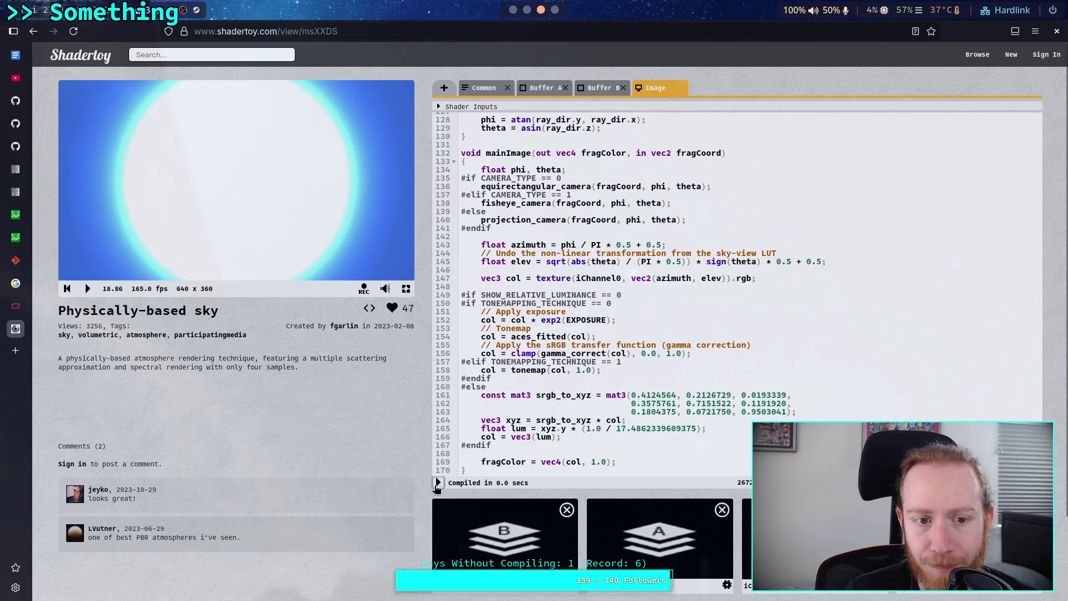
pyautogui.scroll(10, 529, 394)
pyautogui.scroll(12, 529, 394)
pyautogui.scroll(-20, 529, 393)
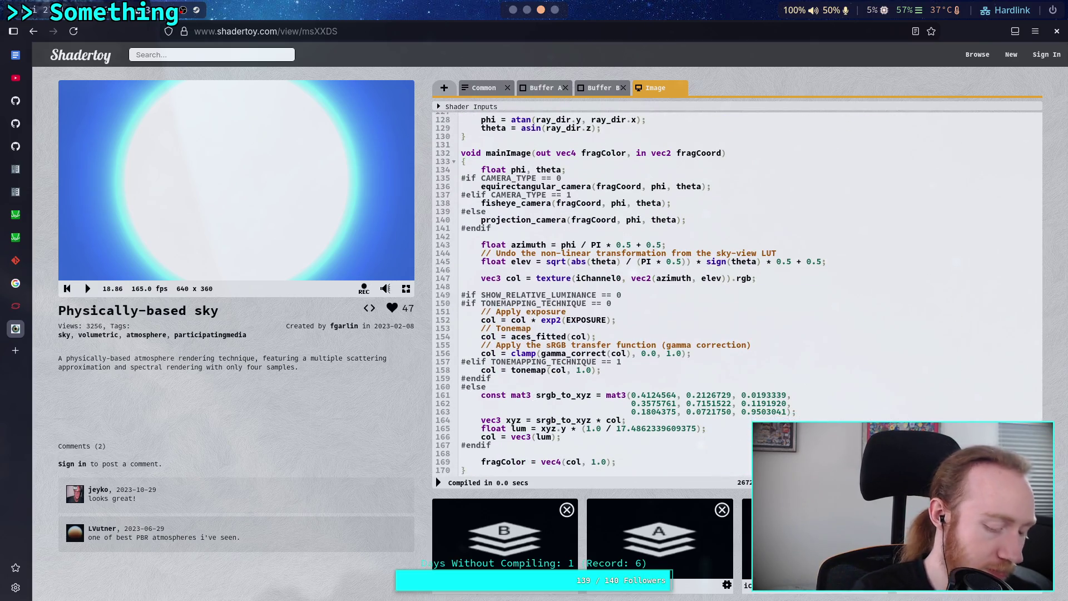
# Compare against Neovim's tonemap.glsl and the Godot scene, then return to Shadertoy.
pyautogui.press('super+1')
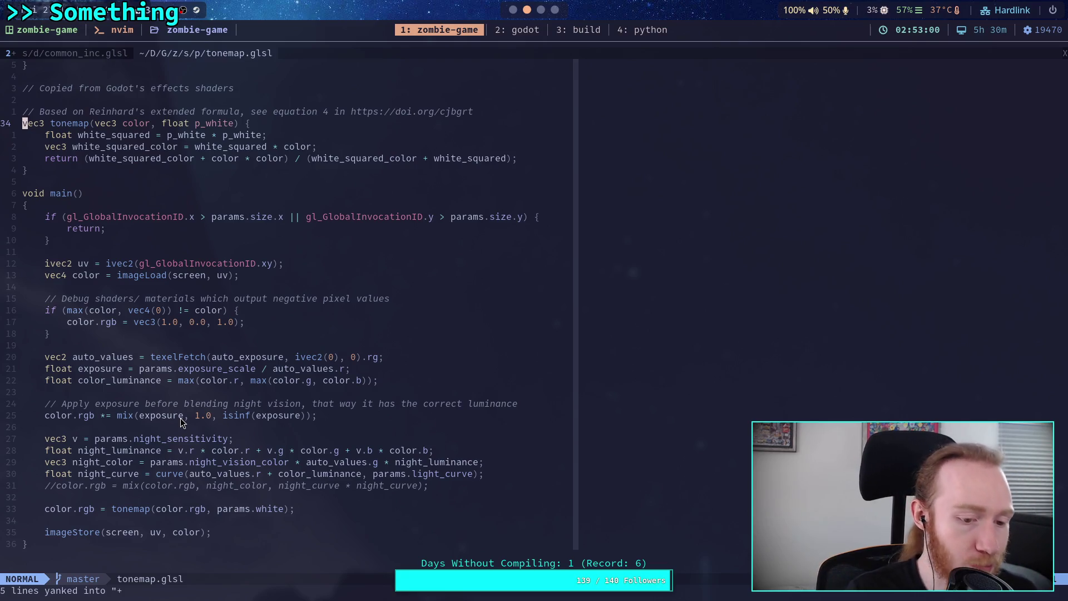
pyautogui.press('super+2')
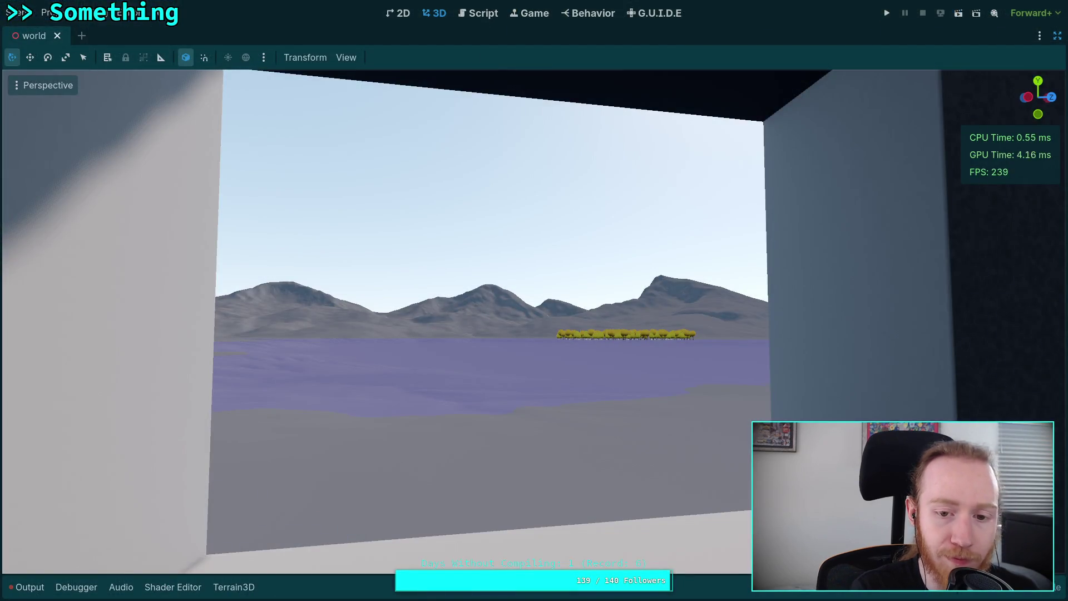
pyautogui.press('super+3')
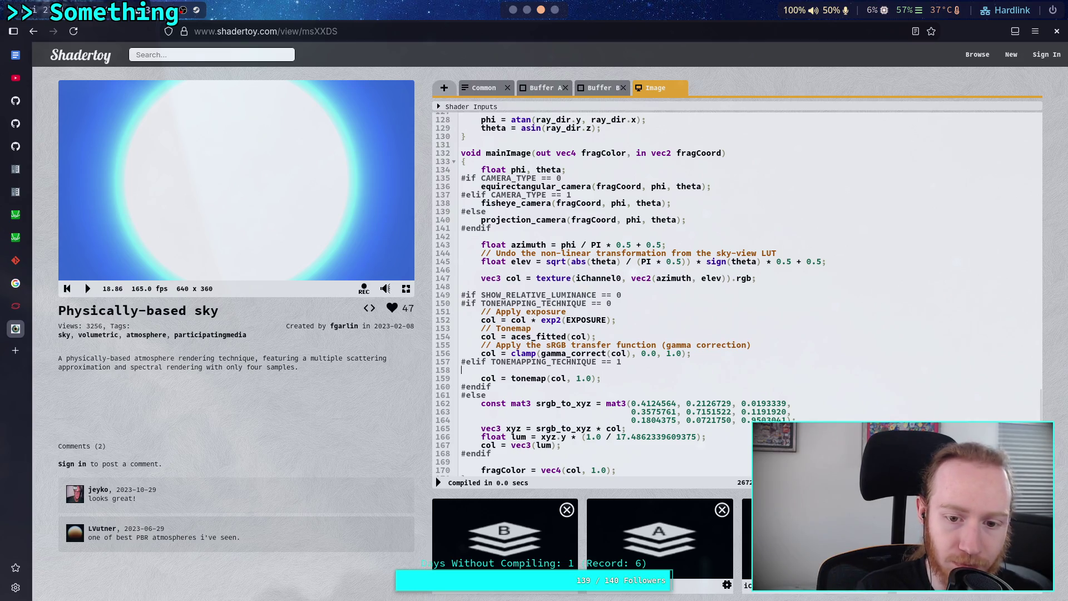
# Add a col scaling line under #elif TONEMAPPING_TECHNIQUE == 1 and recompile.
pyautogui.press('Tab')
pyautogui.press('Tab')
pyautogui.hotkey('shift', 'Tab')
pyautogui.hotkey('shift', 'Tab')
pyautogui.press('Return')
pyautogui.write('col *= 0.1;')
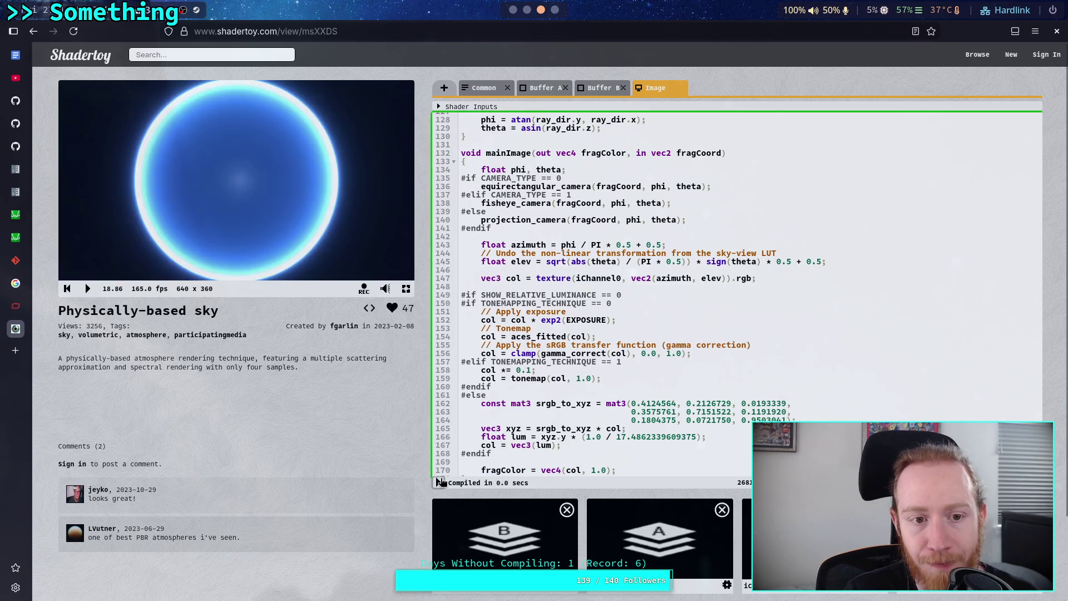
pyautogui.click(438, 482)
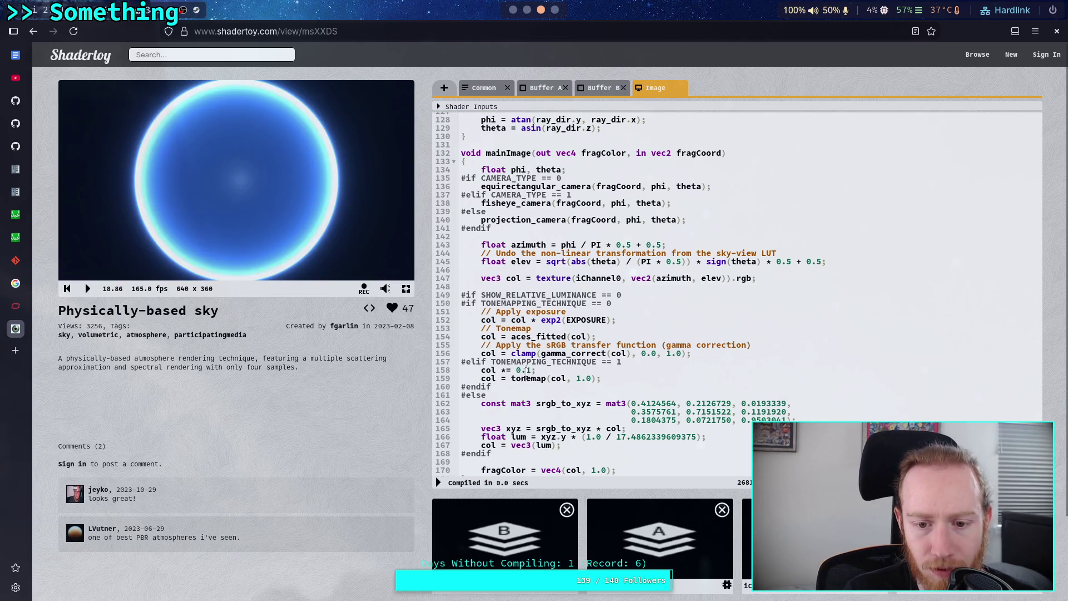
# Tune the multiplier through 0.01, 0.02, 0.04 and 0.05, settling on col *= 0.06.
pyautogui.write('0')
pyautogui.click(438, 482)
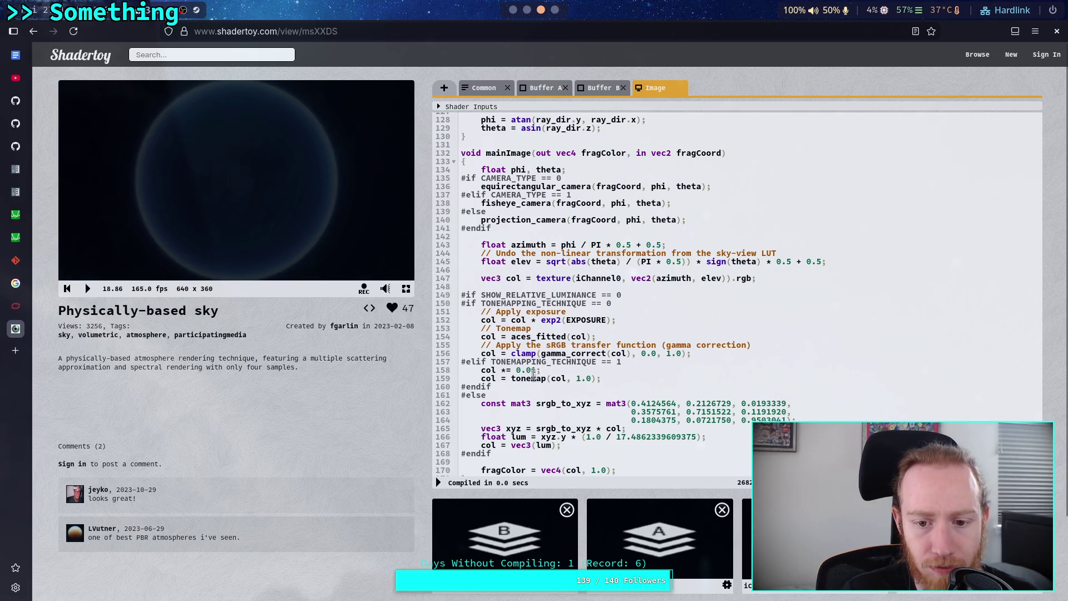
pyautogui.hotkey('alt', 'Return')
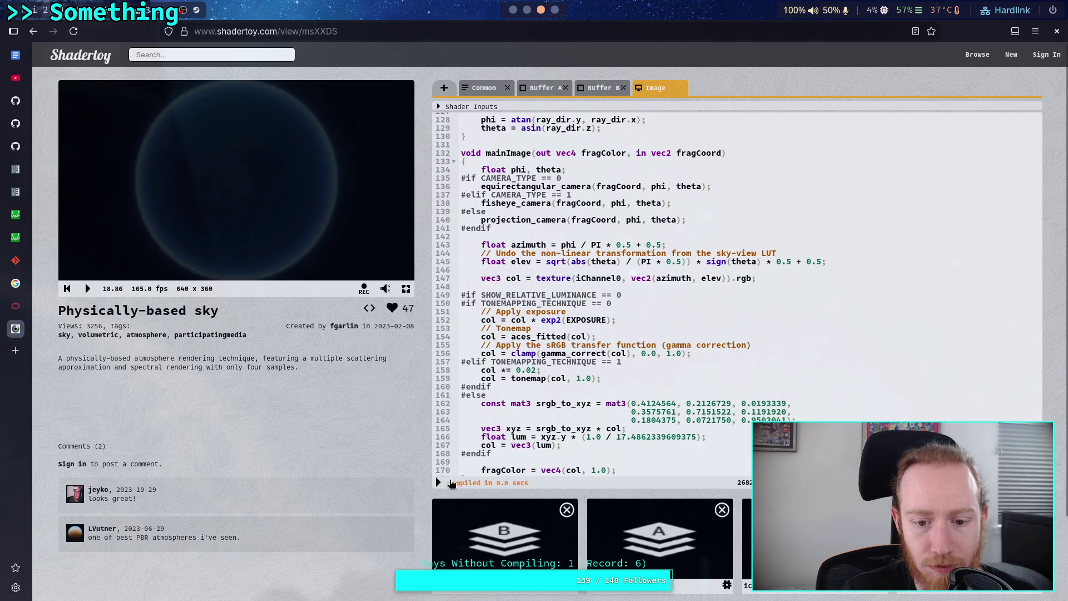
pyautogui.write('4')
pyautogui.hotkey('alt', 'Return')
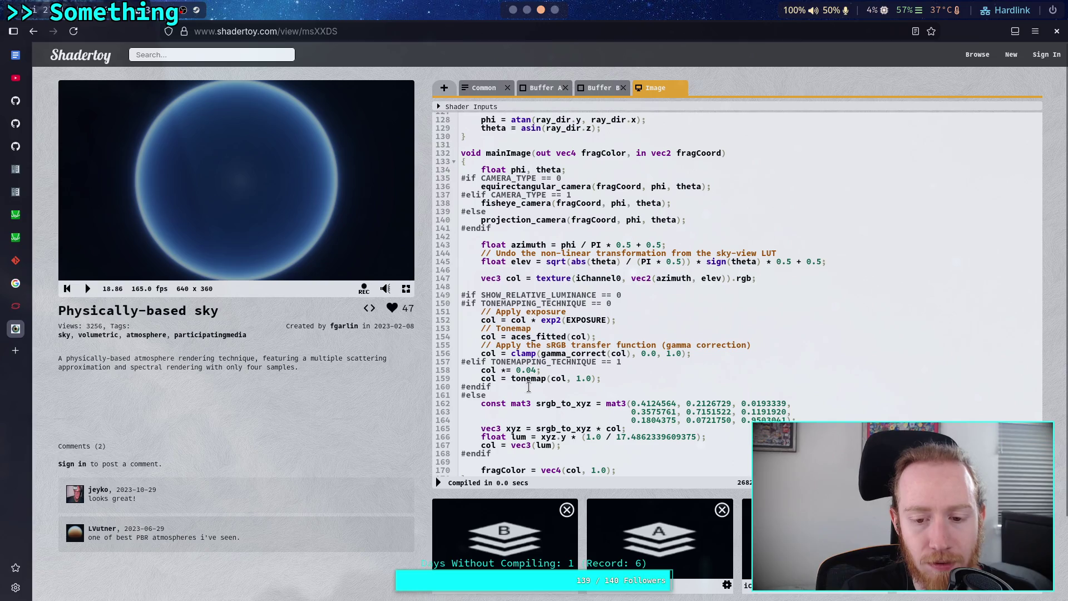
pyautogui.write('5')
pyautogui.hotkey('alt', 'Return')
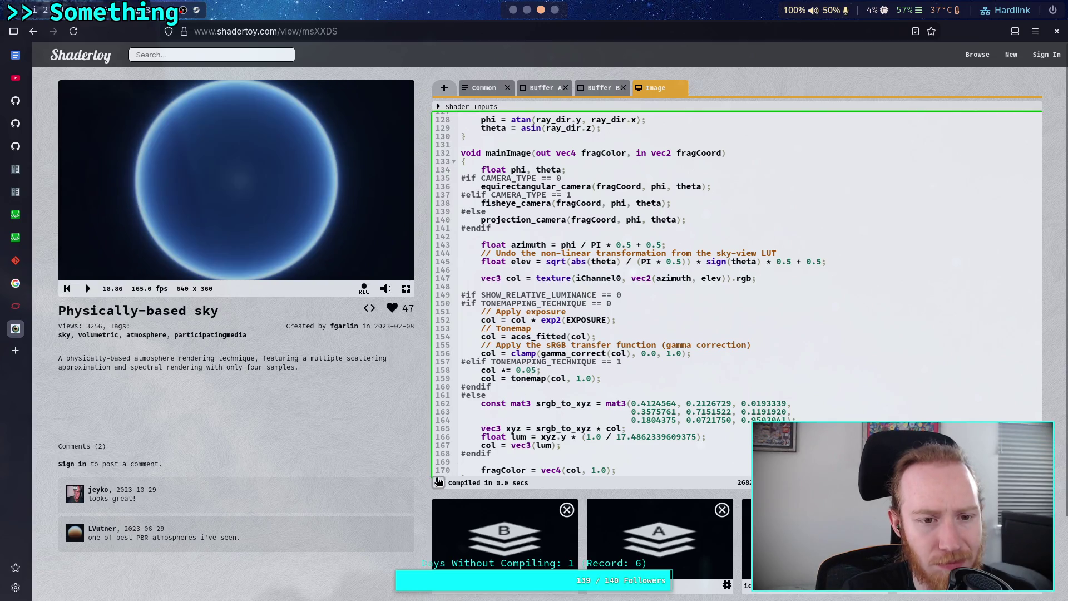
pyautogui.press('BackSpace')
pyautogui.write('6')
pyautogui.click(439, 480)
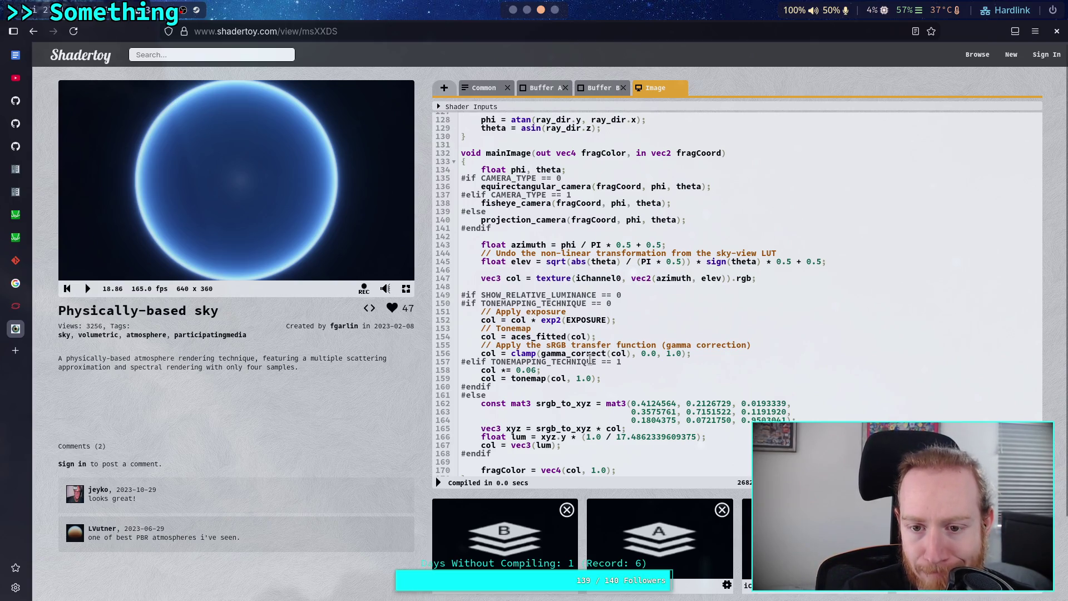
# Play and pause the sky preview to inspect the 0.06 result.
pyautogui.scroll(-1, 589, 359)
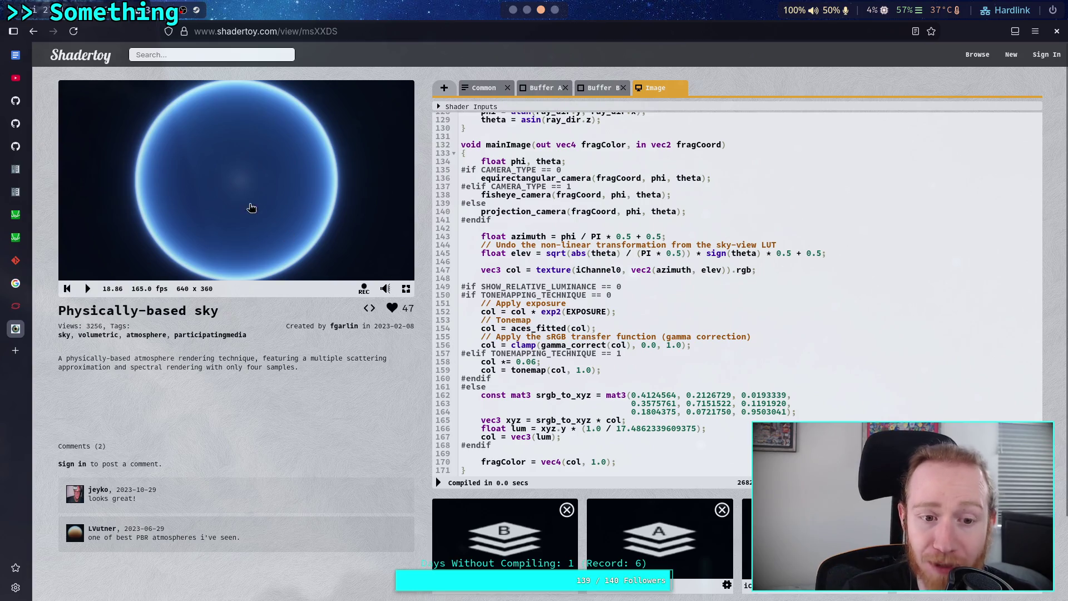
pyautogui.click(88, 289)
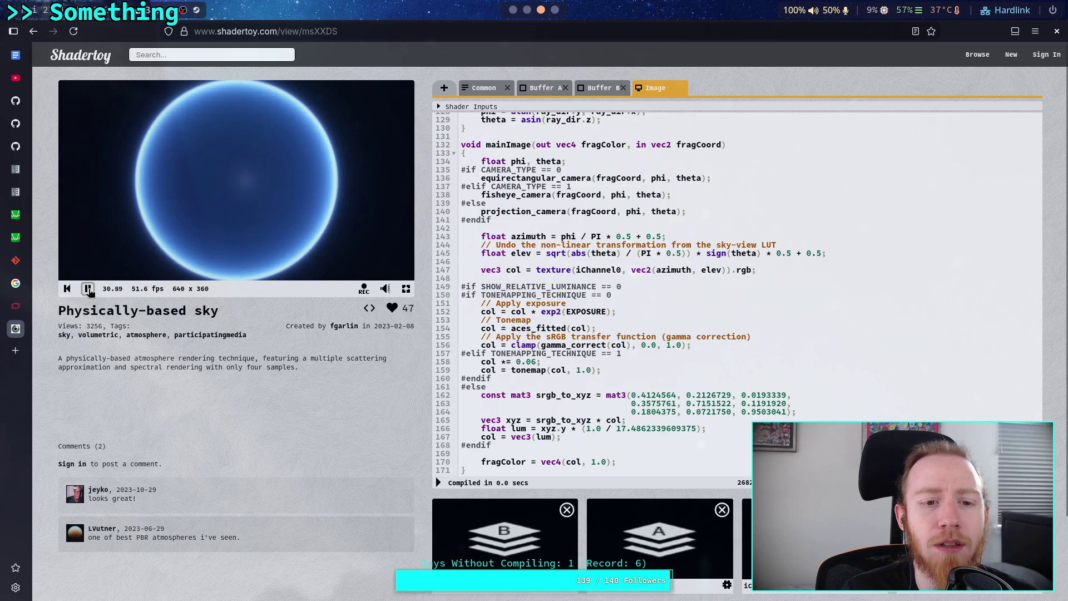
pyautogui.click(87, 289)
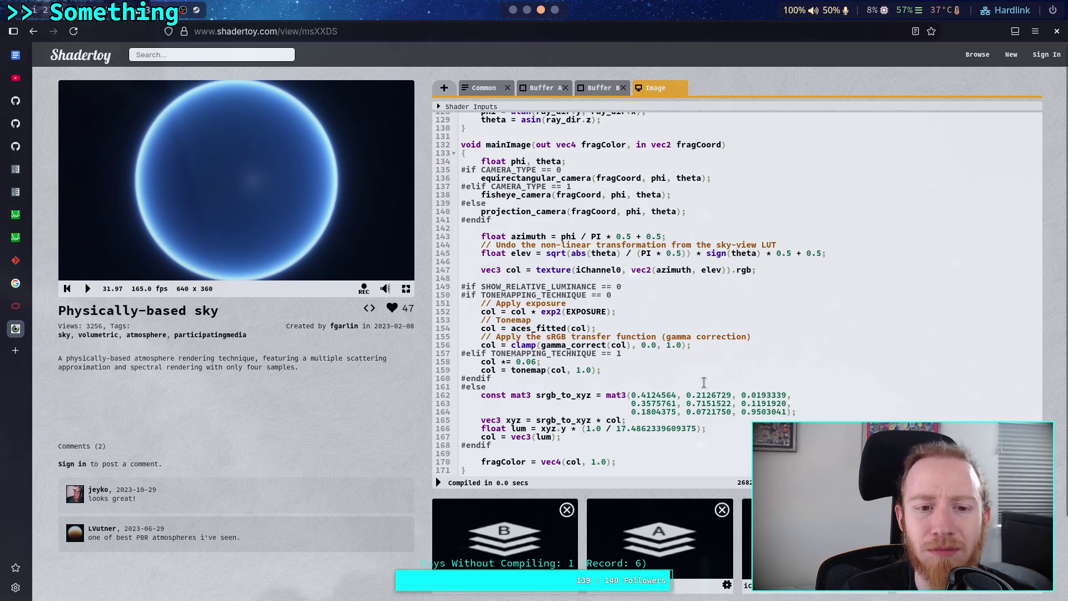
pyautogui.scroll(20, 704, 382)
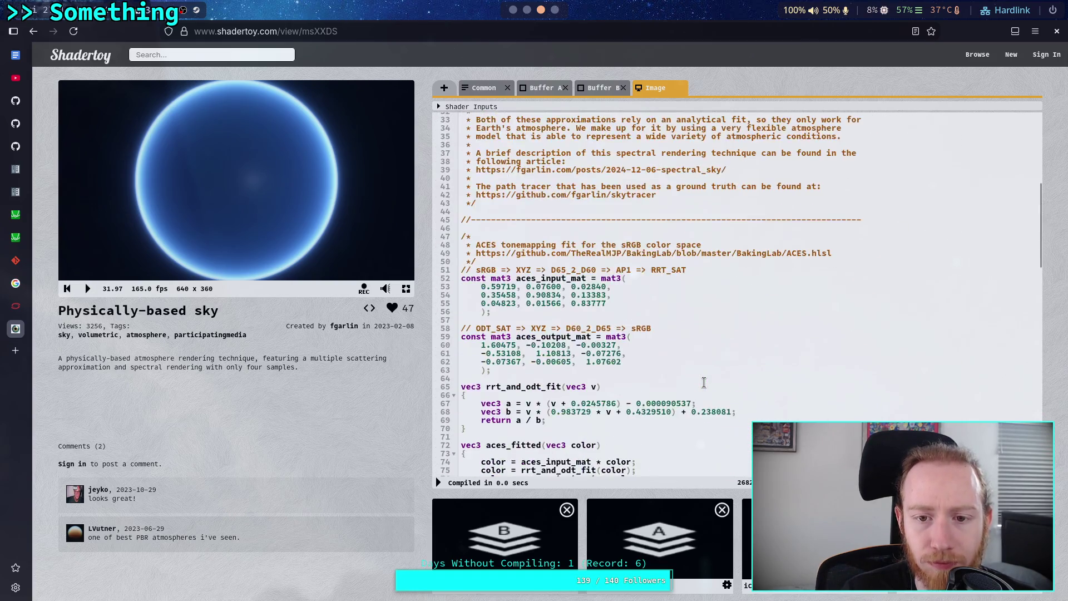
pyautogui.click(481, 90)
# Set the Desert Dust aerosol_height_scale to 2. and recompile.
pyautogui.scroll(-13, 598, 253)
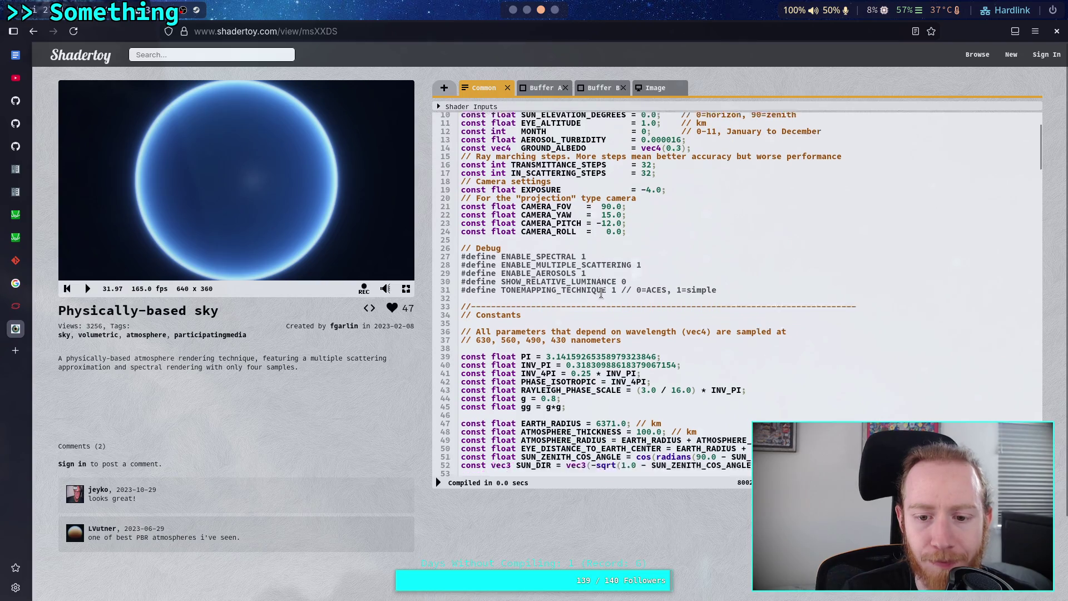
pyautogui.scroll(-5, 603, 327)
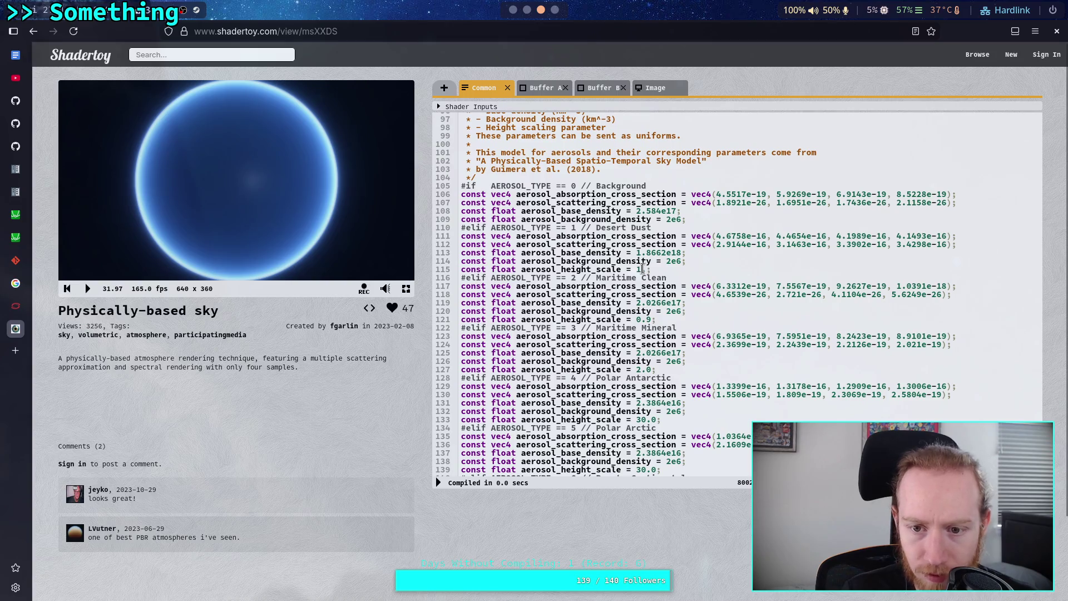
pyautogui.doubleClick(639, 270)
pyautogui.write('2')
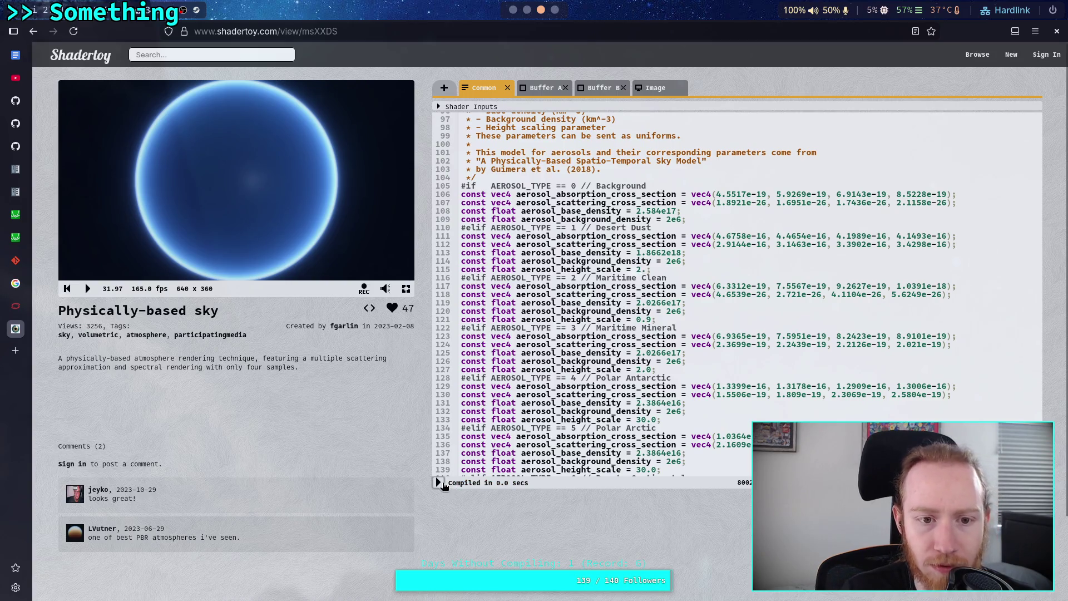
pyautogui.click(442, 482)
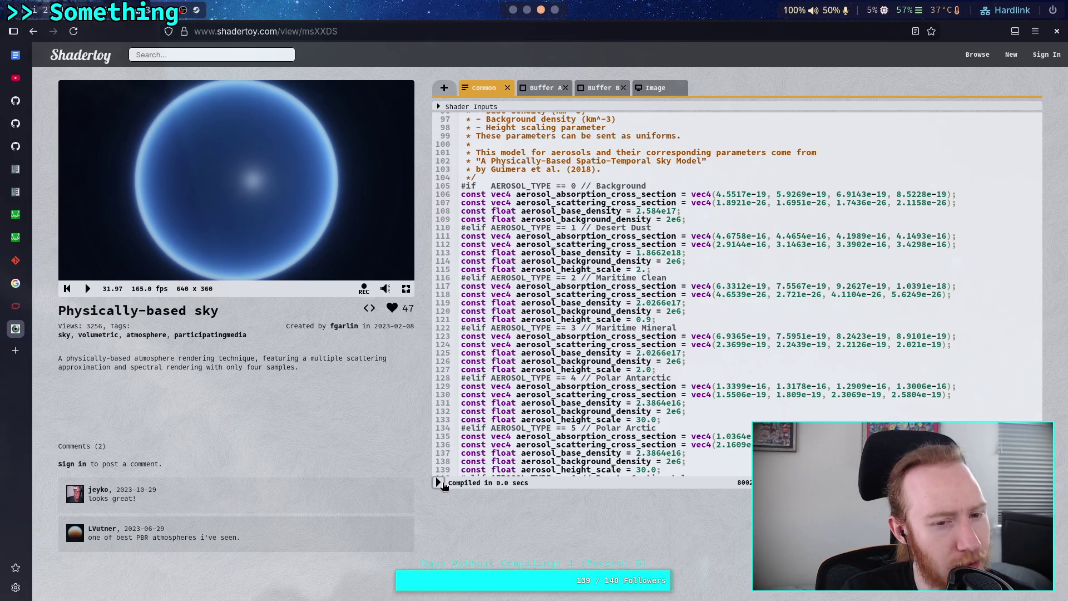
# Scroll back through the Common code and switch to the Godot editor.
pyautogui.scroll(5, 612, 383)
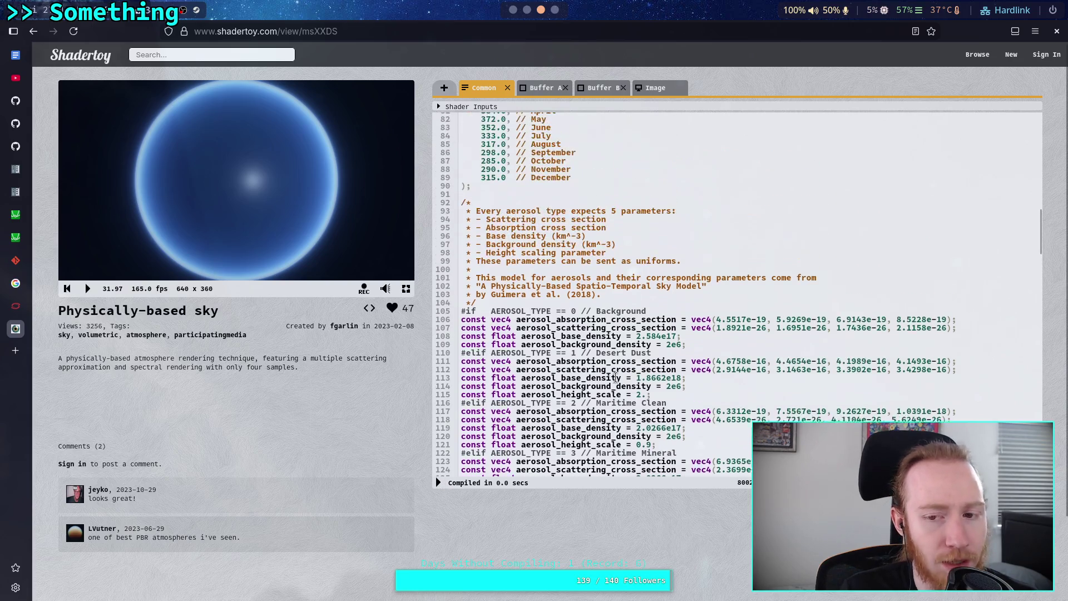
pyautogui.scroll(15, 615, 378)
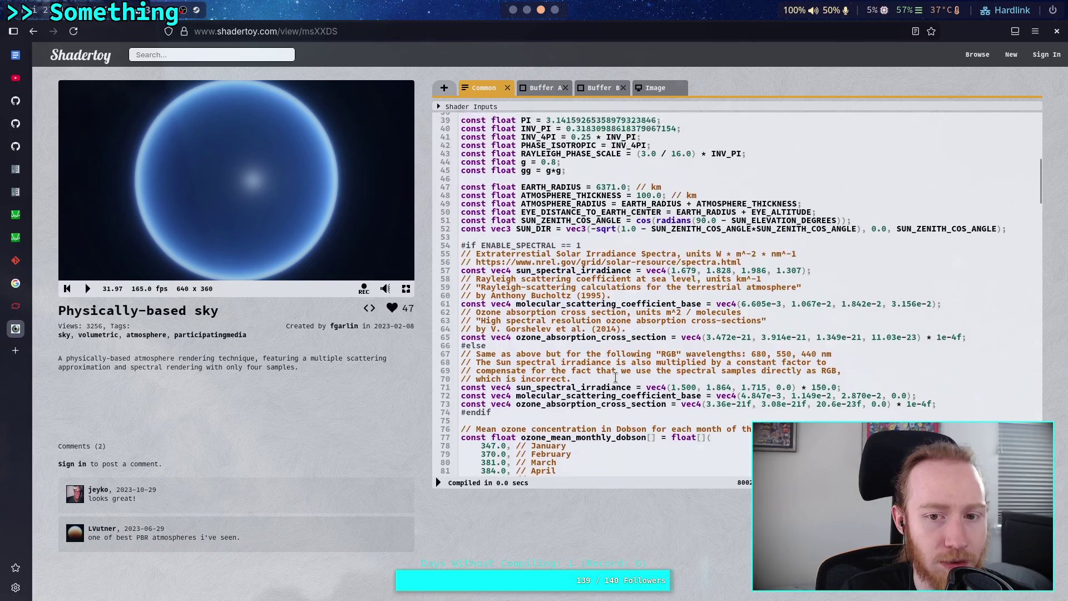
pyautogui.scroll(3, 615, 377)
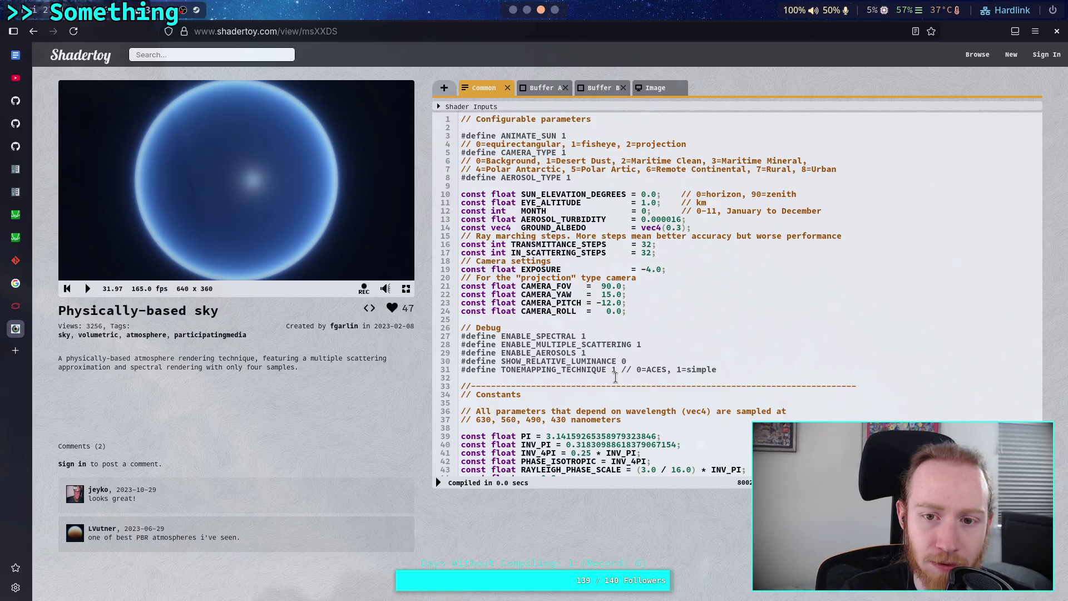
pyautogui.scroll(-10, 615, 378)
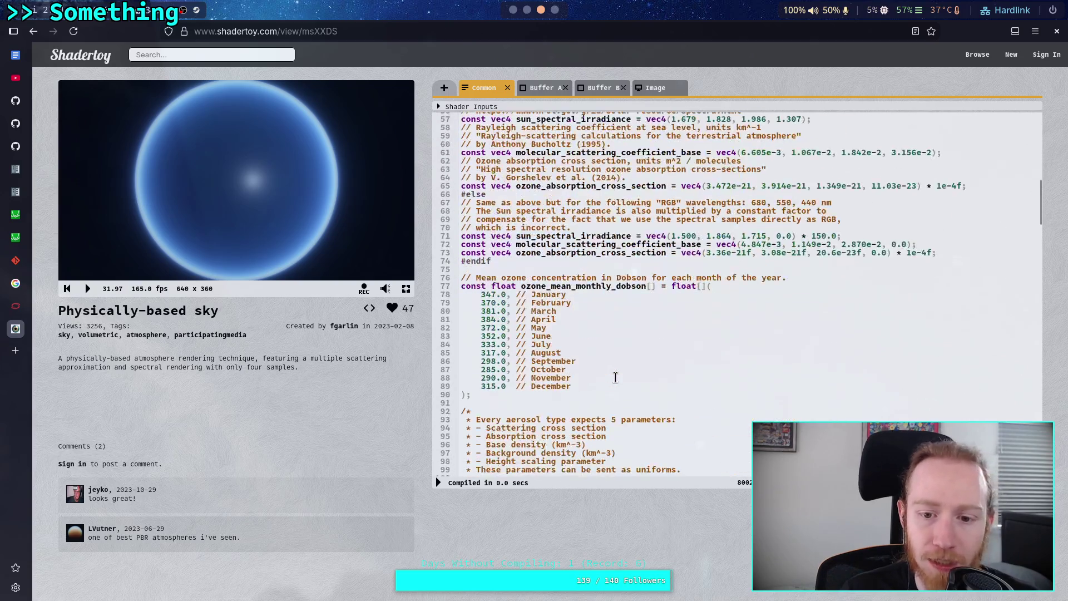
pyautogui.hotkey('alt', 'Tab')
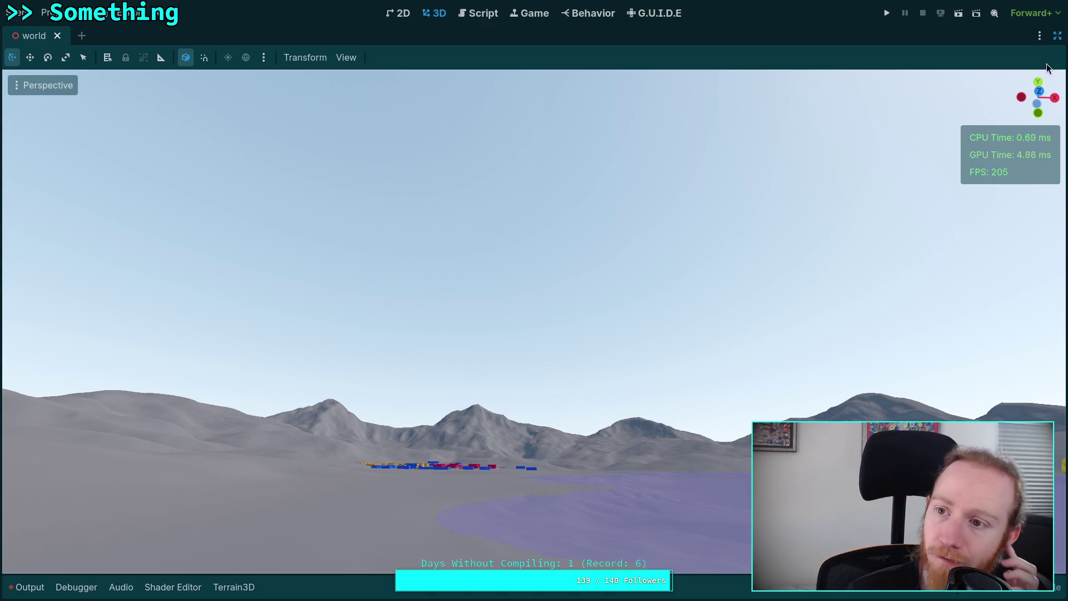
# Restore the docks, select DynamicDay and expand its Environment's Background settings.
pyautogui.click(1057, 35)
pyautogui.click(962, 91)
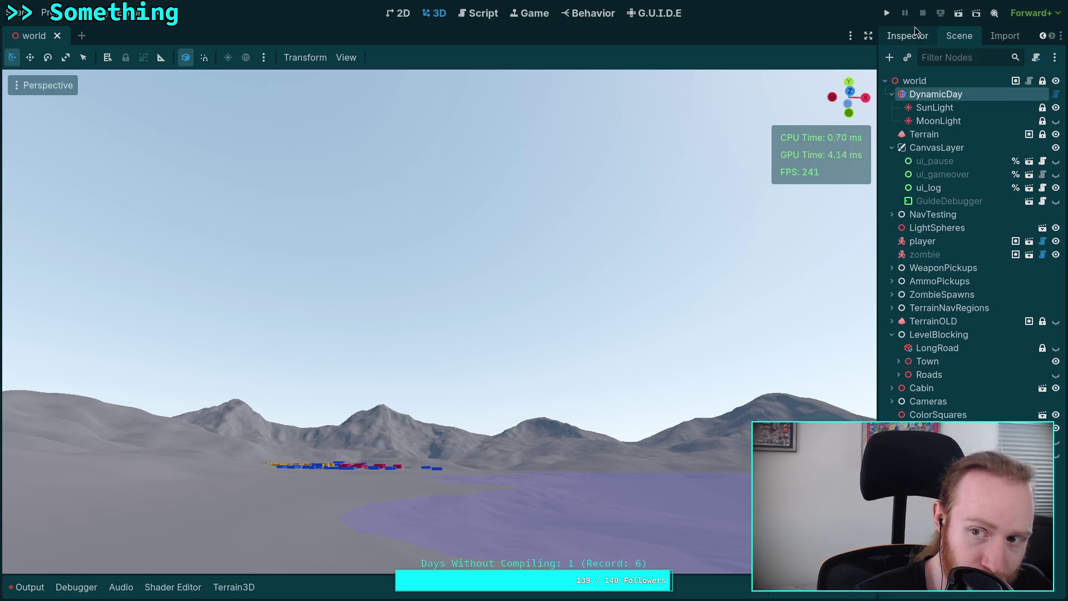
pyautogui.click(912, 34)
pyautogui.moveTo(877, 250); pyautogui.dragTo(811, 253)
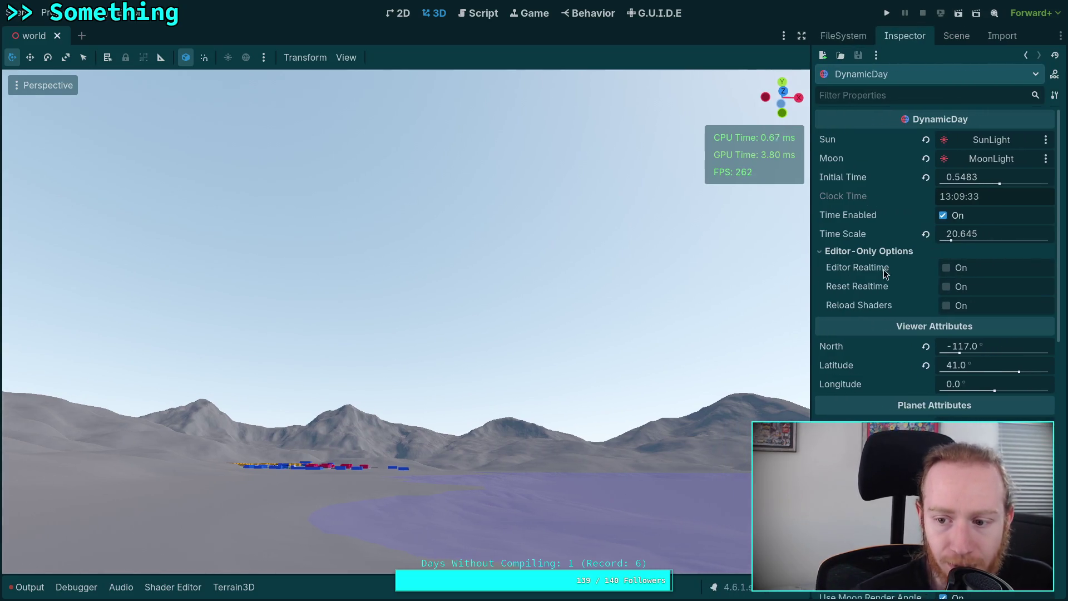
pyautogui.scroll(-5, 884, 273)
pyautogui.scroll(-5, 890, 288)
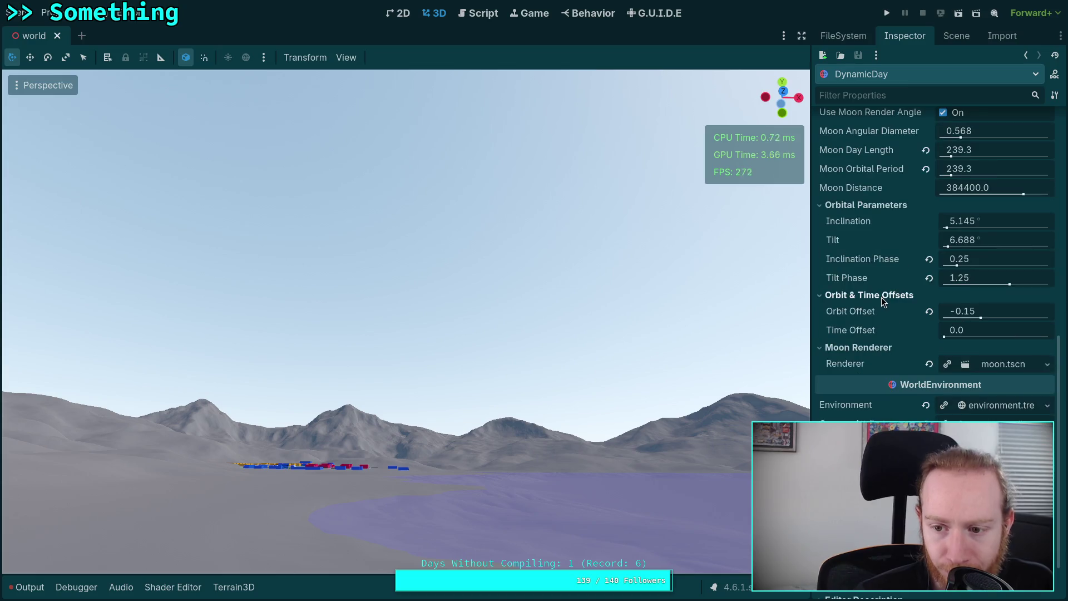
pyautogui.click(997, 408)
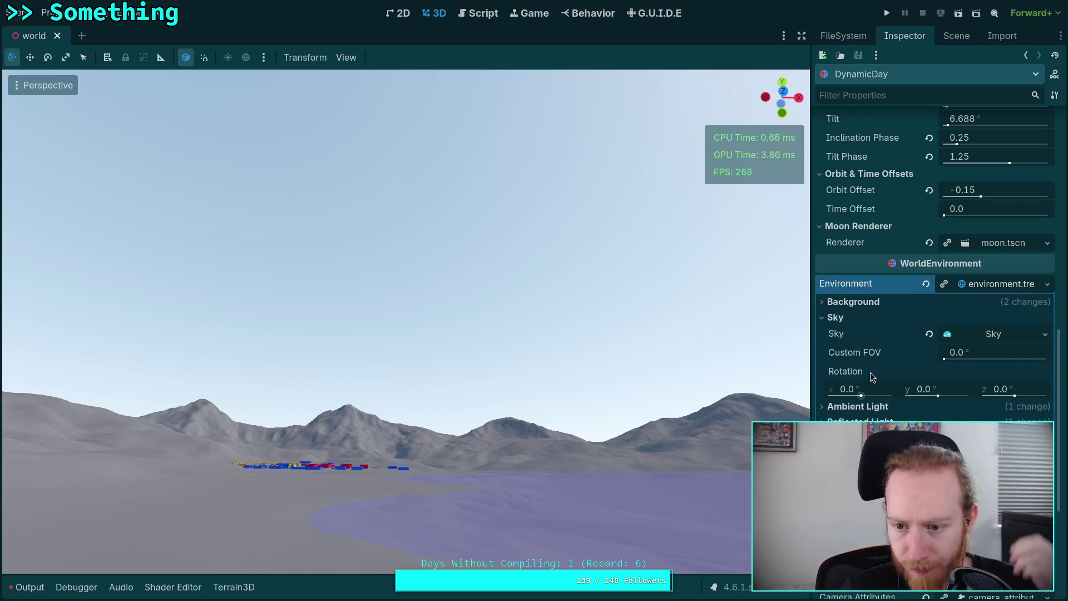
pyautogui.click(863, 304)
# Try background Intensity at 1000 and 100 nt, then set it to 10000.0 nt.
pyautogui.click(960, 355)
pyautogui.write('1000')
pyautogui.press('Return')
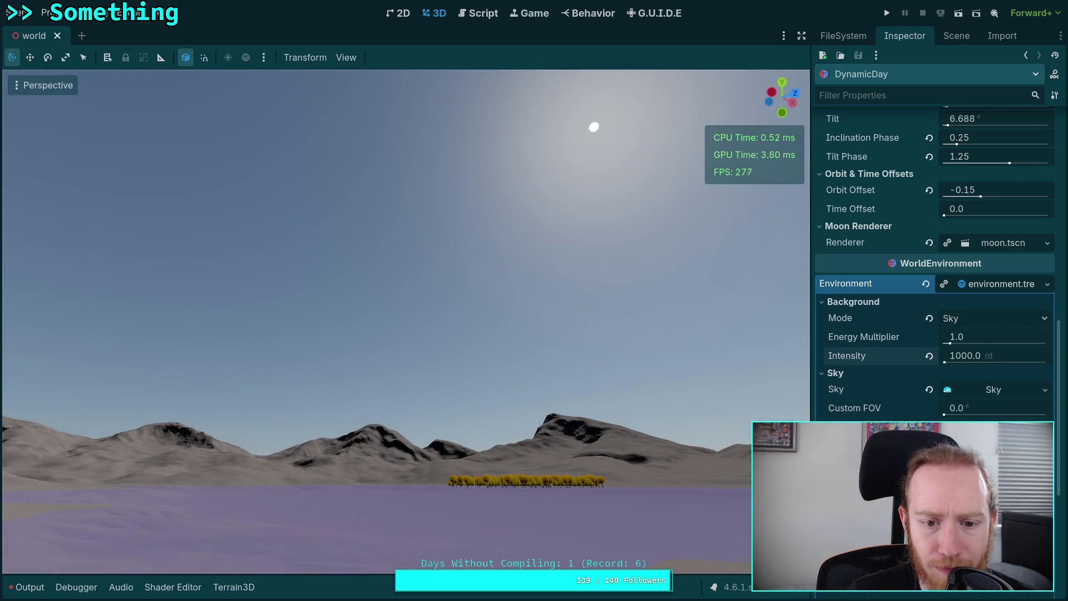
pyautogui.click(962, 358)
pyautogui.press('BackSpace')
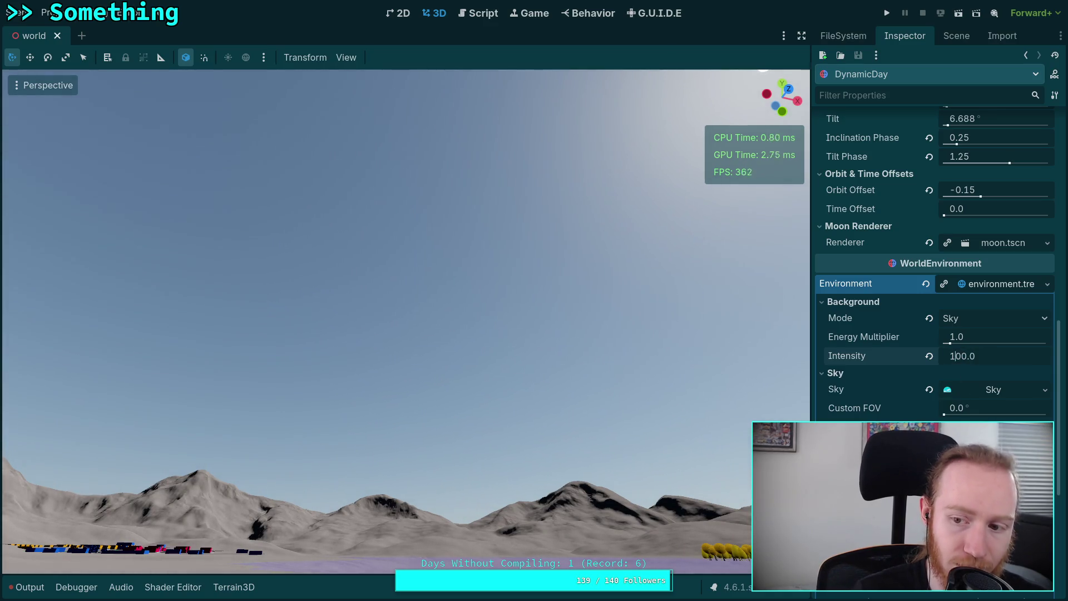
pyautogui.press('Return')
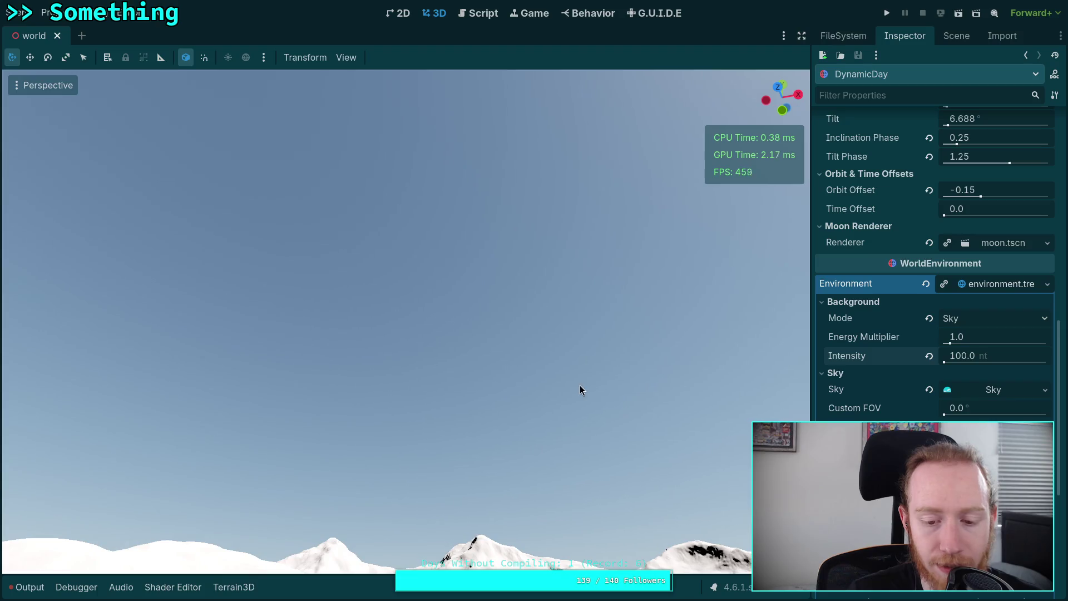
pyautogui.click(967, 355)
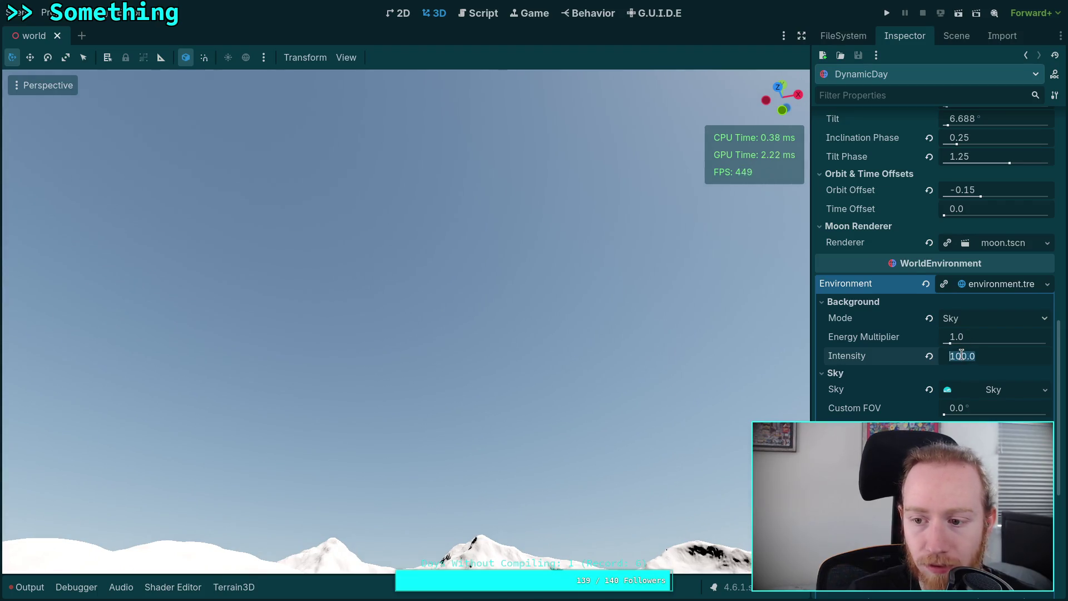
pyautogui.write('00')
pyautogui.press('Return')
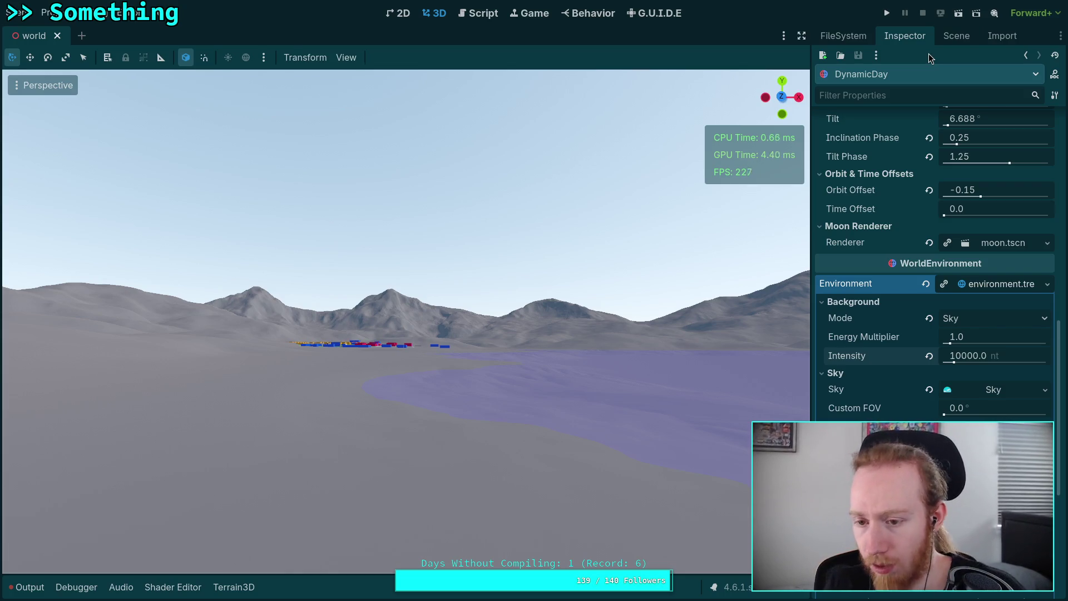
pyautogui.scroll(-5, 955, 271)
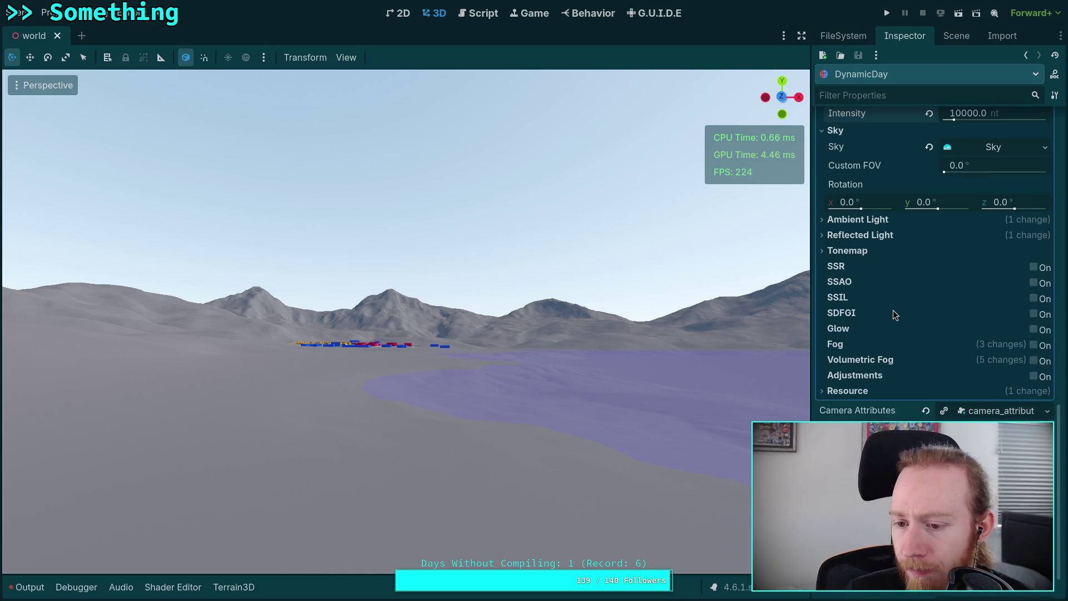
pyautogui.click(873, 250)
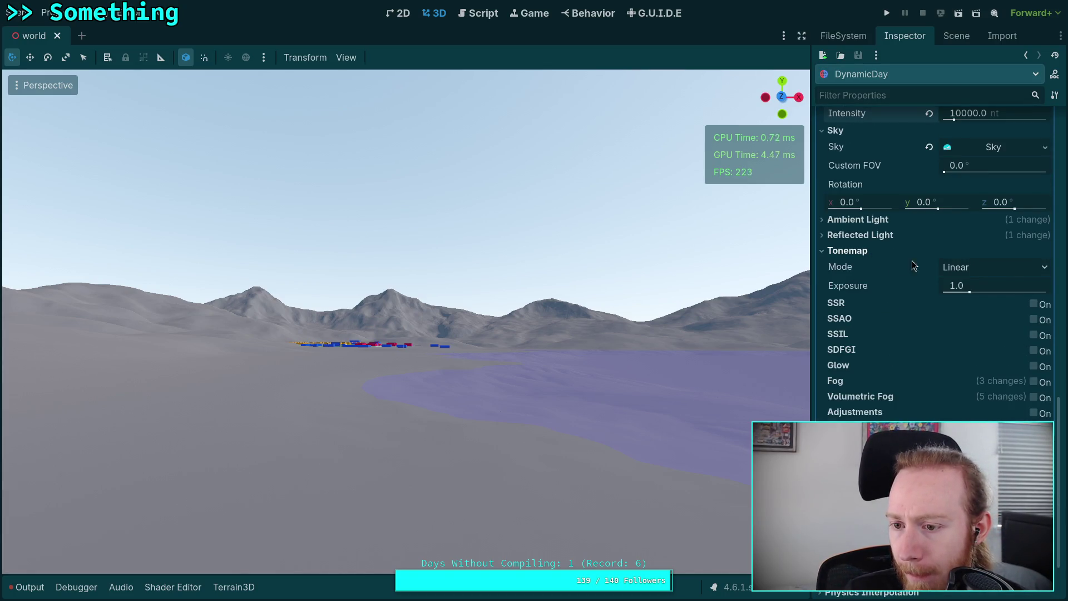
pyautogui.moveTo(969, 291)
pyautogui.mouseDown()
pyautogui.moveTo(988, 293)
pyautogui.moveTo(950, 294)
pyautogui.mouseUp()
pyautogui.click(929, 286)
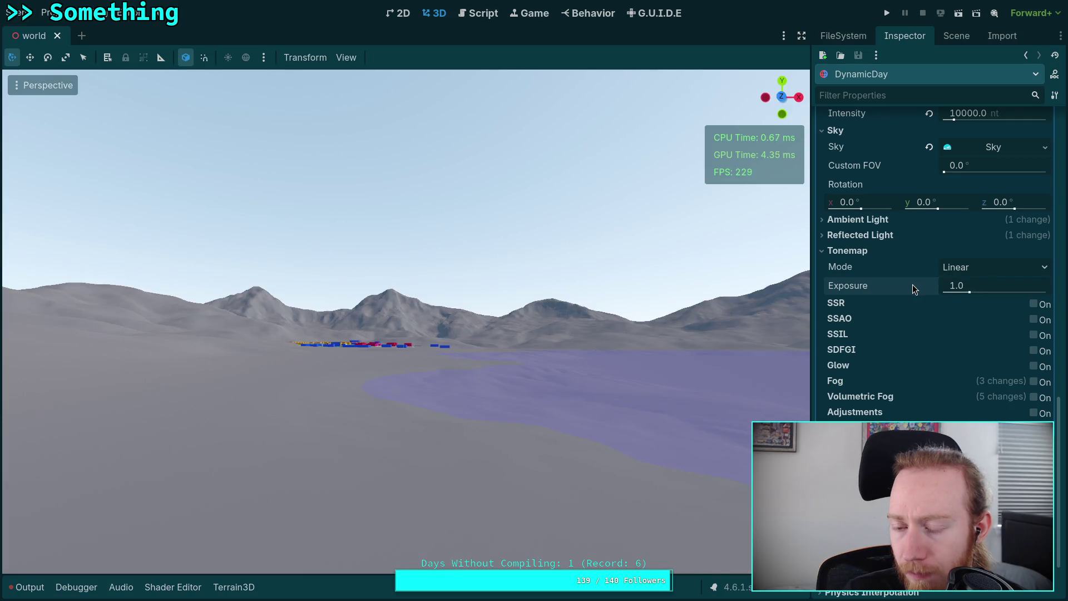
pyautogui.moveTo(912, 284)
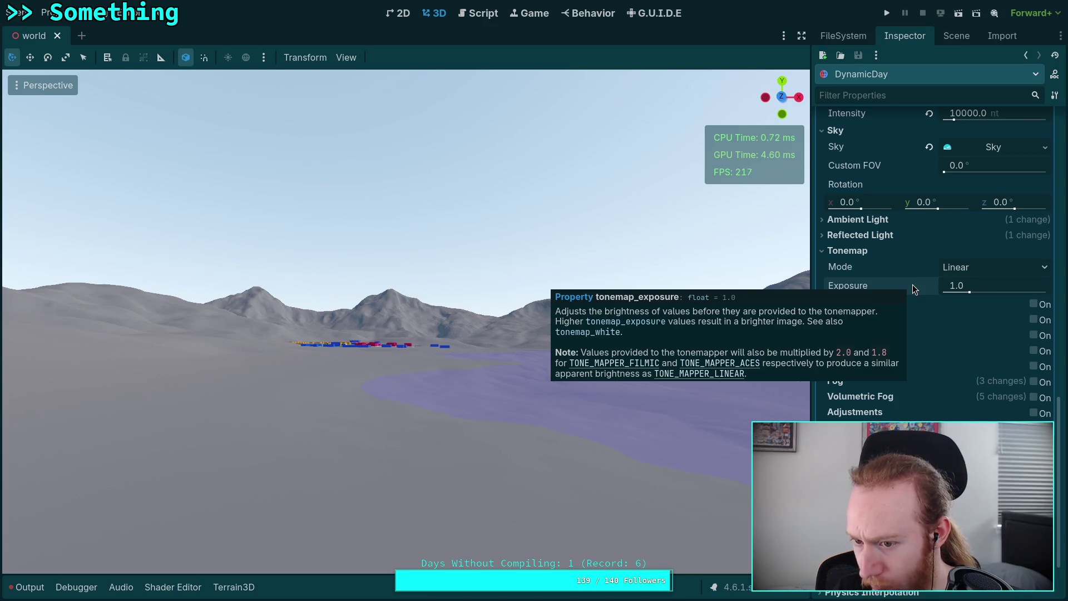
pyautogui.click(998, 272)
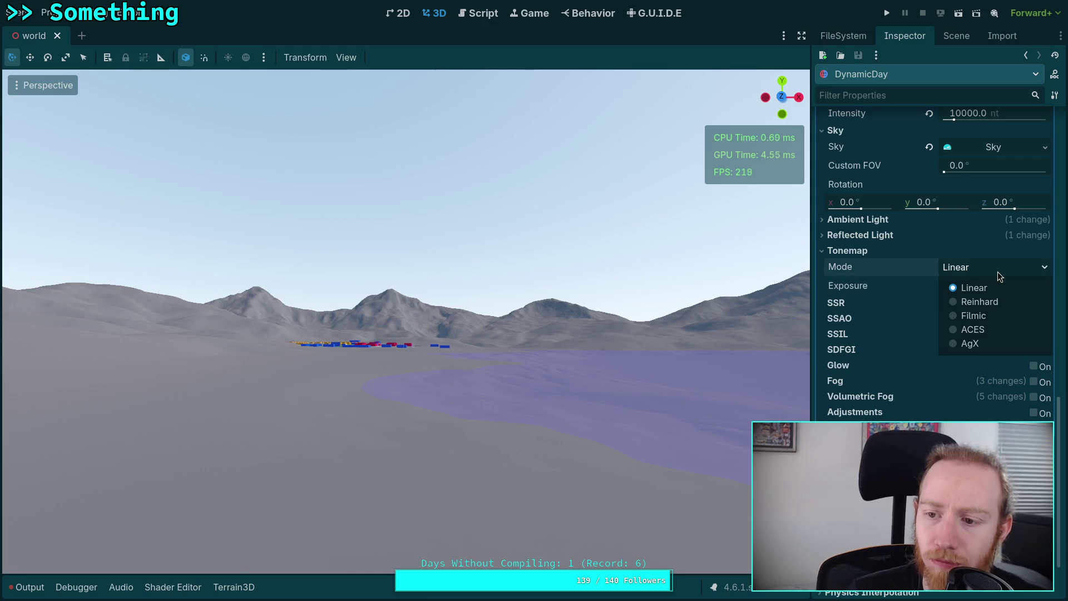
pyautogui.click(973, 332)
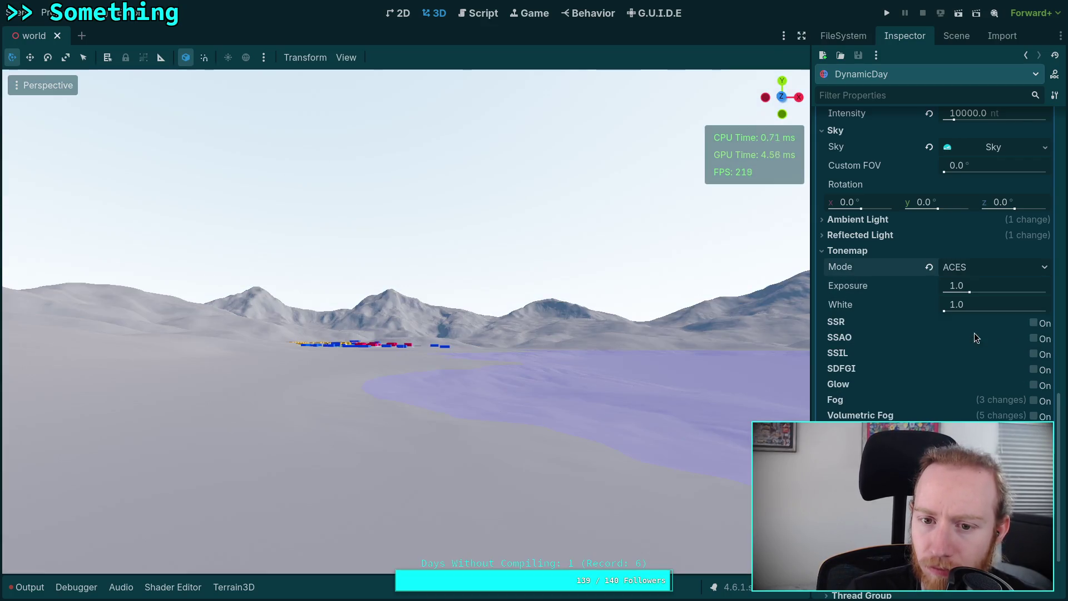
pyautogui.click(975, 254)
pyautogui.click(899, 251)
pyautogui.click(995, 267)
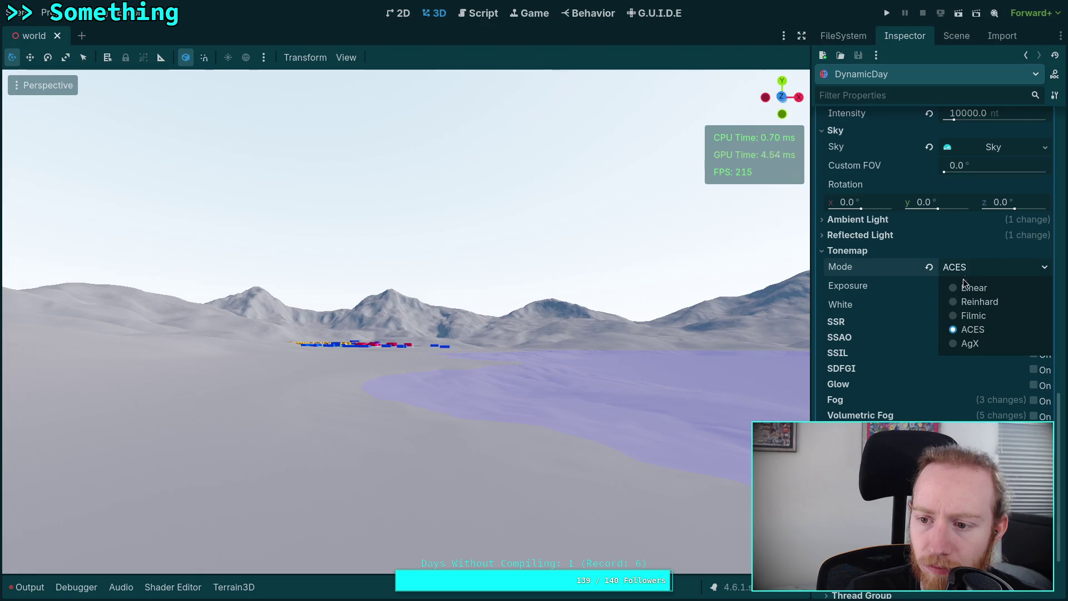
pyautogui.click(967, 290)
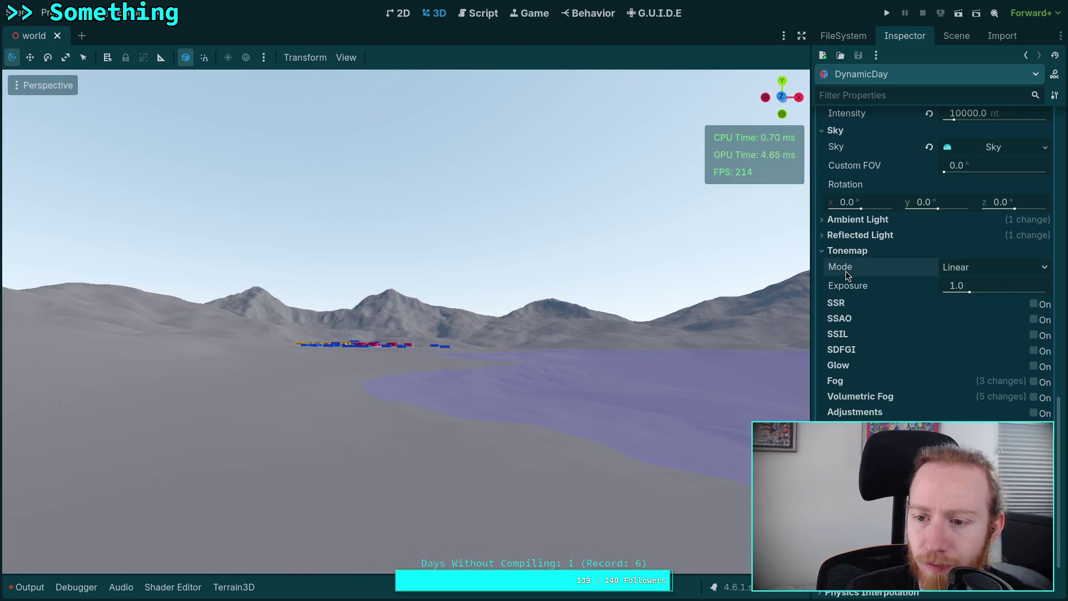
pyautogui.moveTo(845, 271)
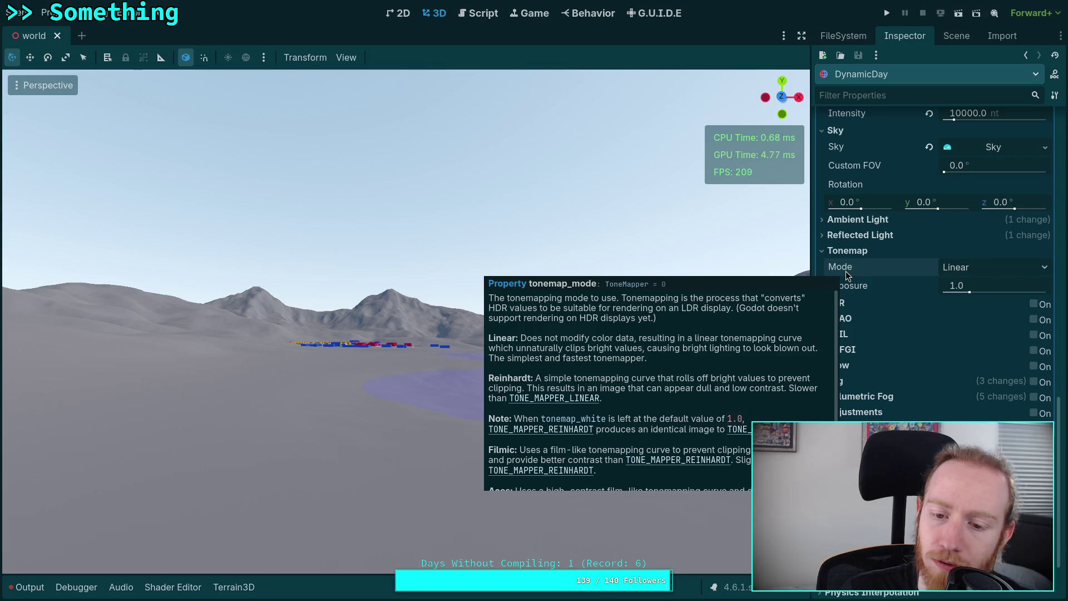
pyautogui.click(973, 268)
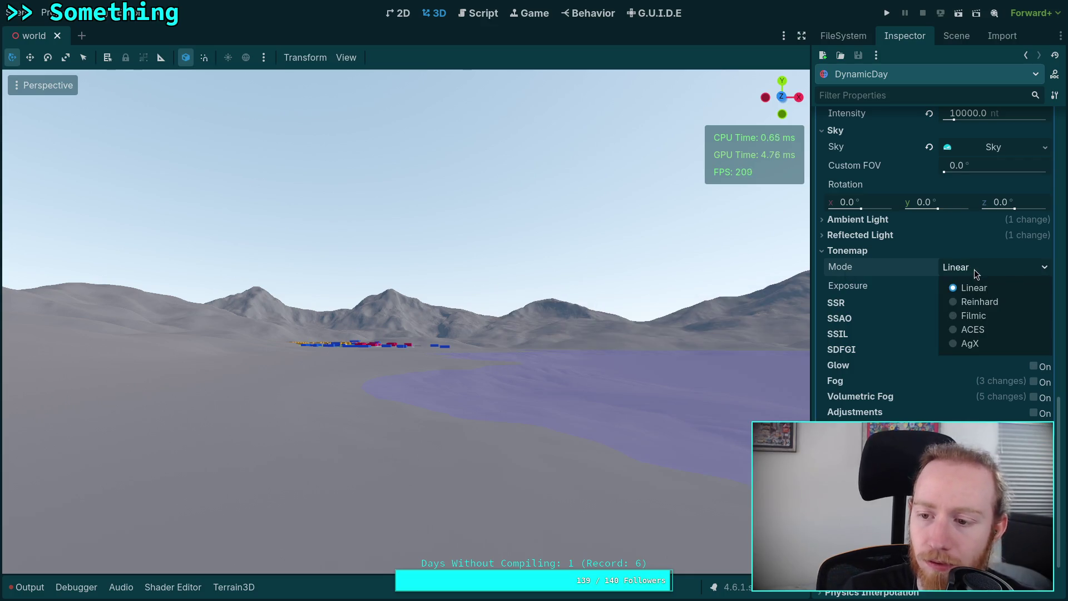
pyautogui.click(974, 302)
pyautogui.click(985, 267)
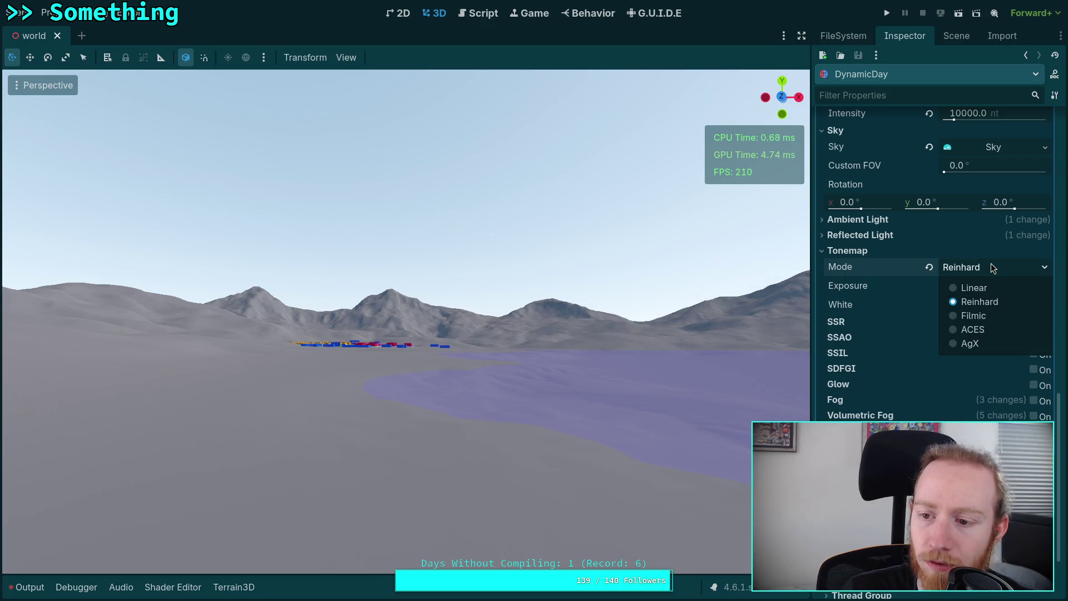
pyautogui.click(989, 288)
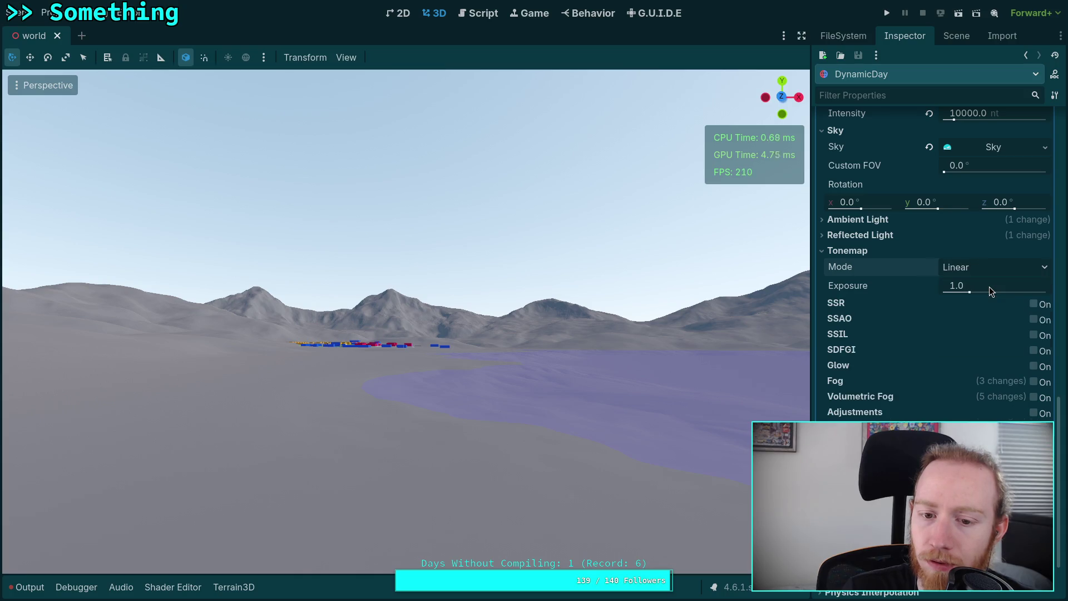
pyautogui.click(843, 249)
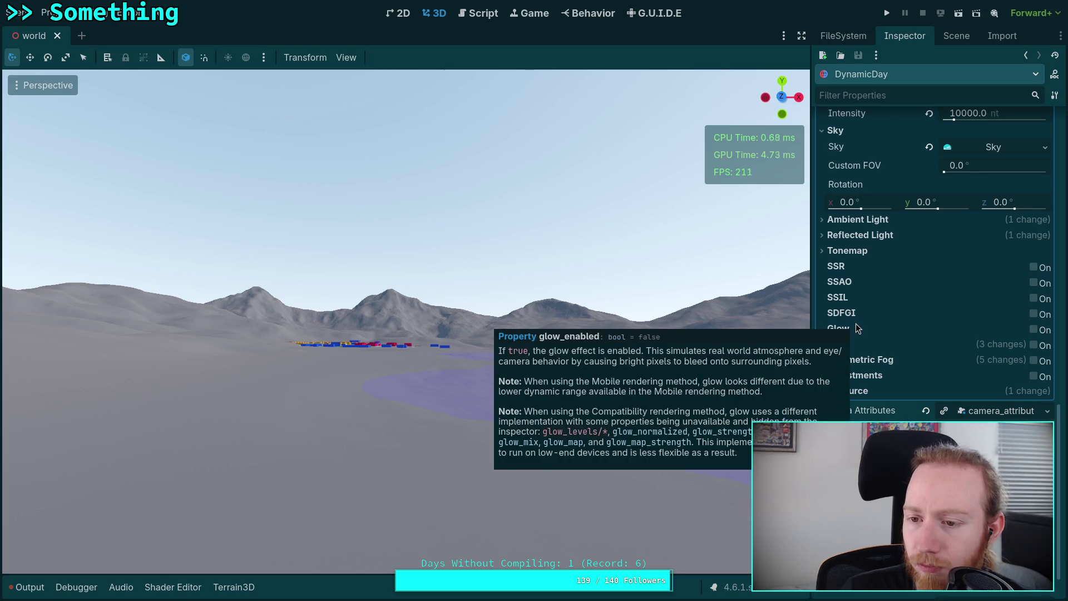
pyautogui.scroll(2, 855, 324)
pyautogui.click(873, 296)
# Collapse the Ambient and Reflected Light sections and expand Sky > Sky Material > Shader Parameters.
pyautogui.click(880, 281)
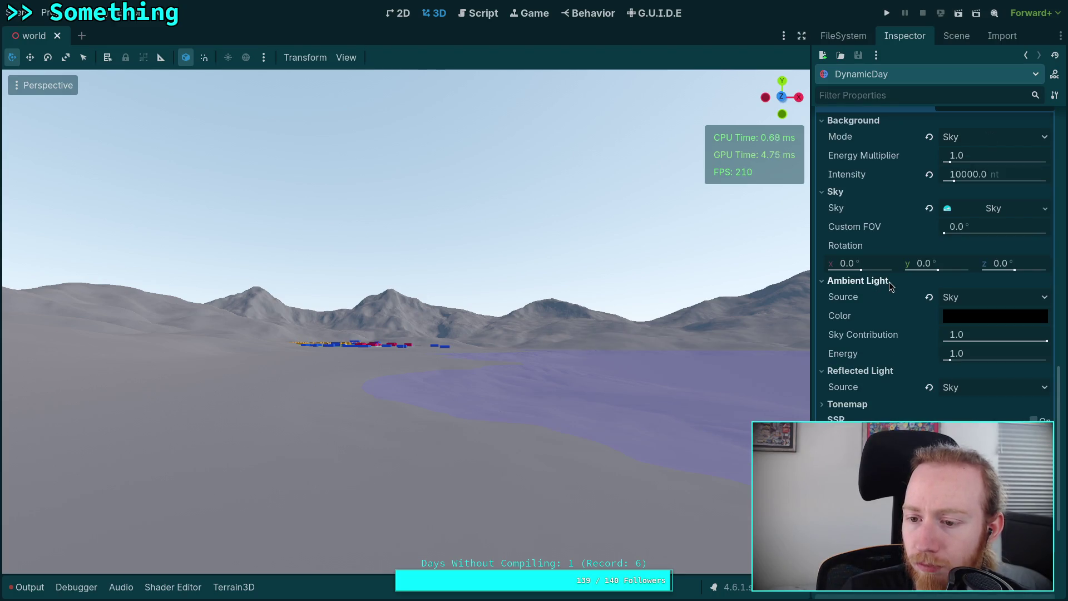
pyautogui.click(889, 281)
pyautogui.click(871, 301)
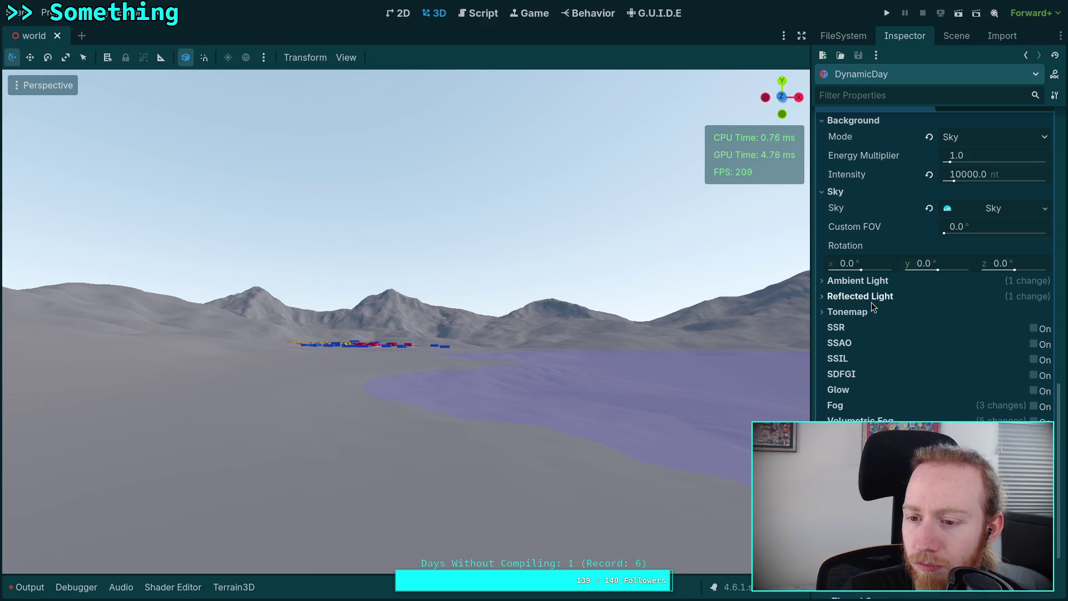
pyautogui.scroll(2, 869, 309)
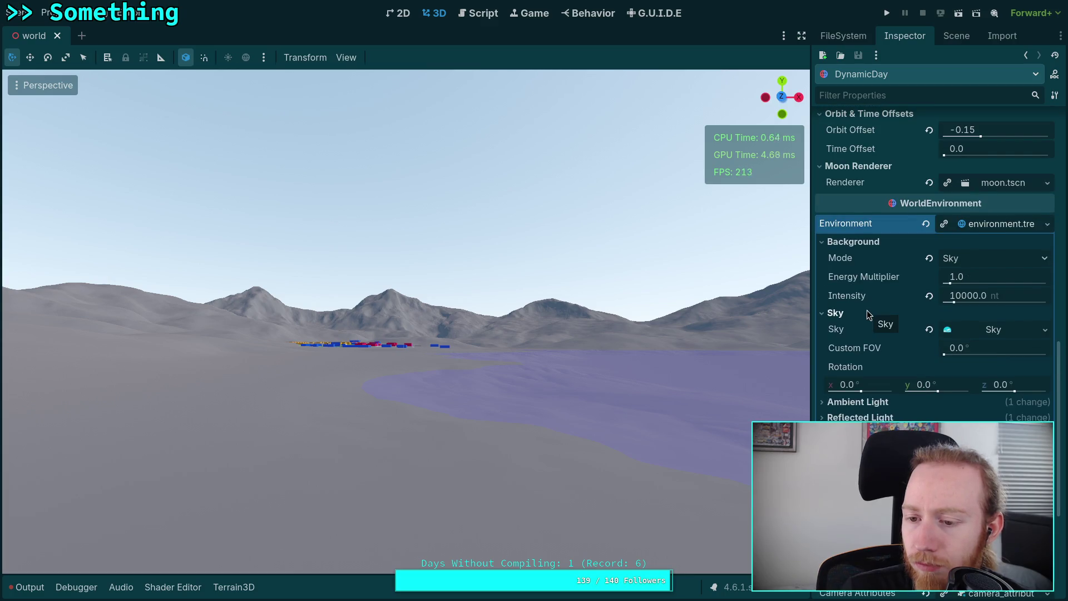
pyautogui.click(970, 334)
pyautogui.scroll(-2, 962, 325)
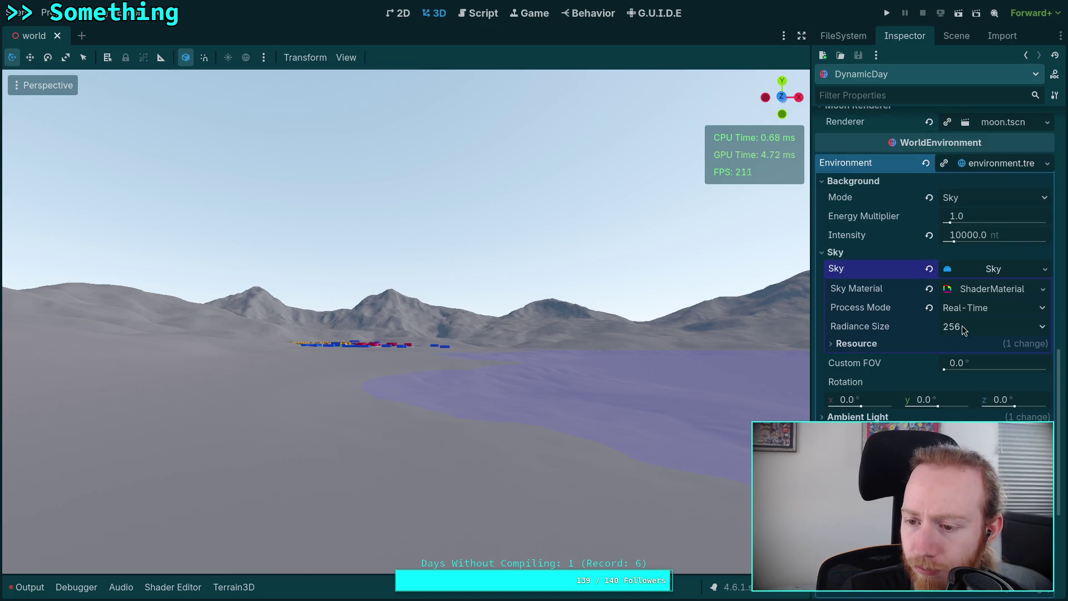
pyautogui.click(995, 291)
pyautogui.click(903, 325)
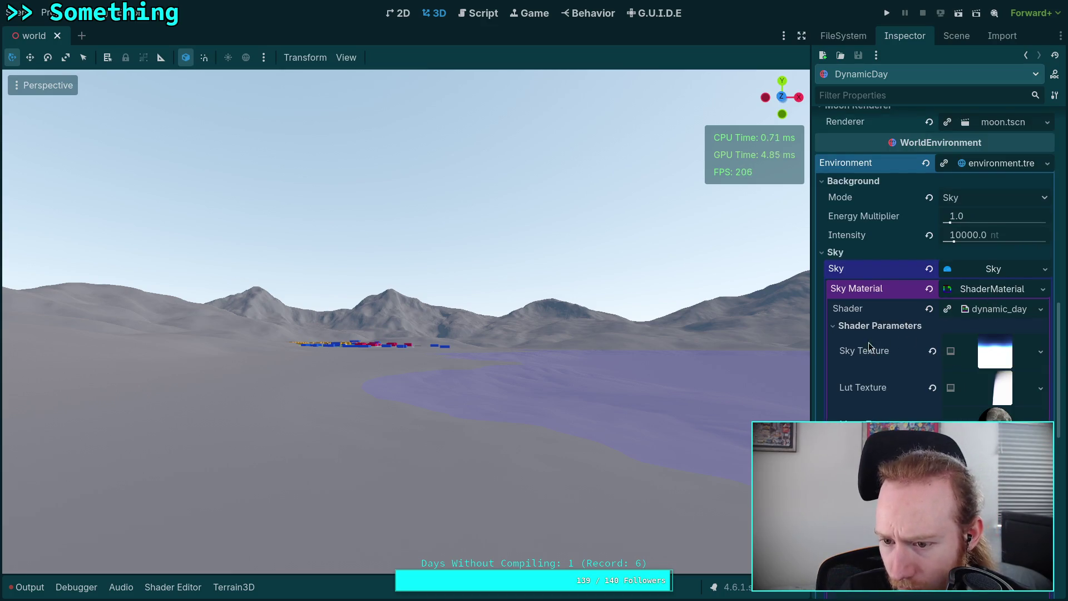
# Open dynamic_day.gdshader in the shader editor and widen the code panel.
pyautogui.moveTo(810, 334); pyautogui.dragTo(718, 334)
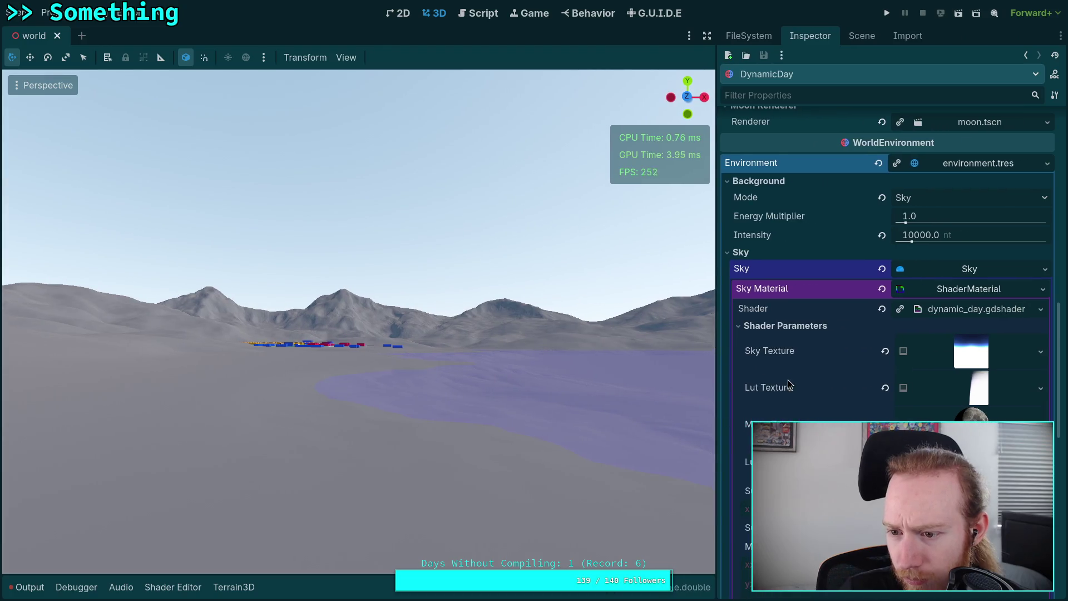
pyautogui.scroll(-2, 788, 380)
pyautogui.scroll(-2, 790, 384)
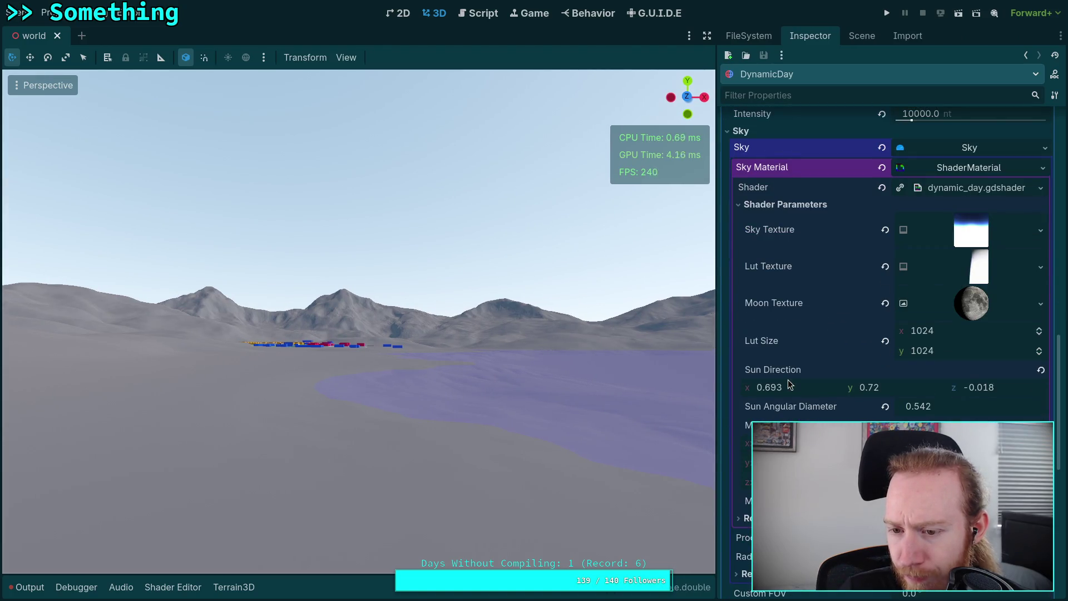
pyautogui.scroll(2, 788, 379)
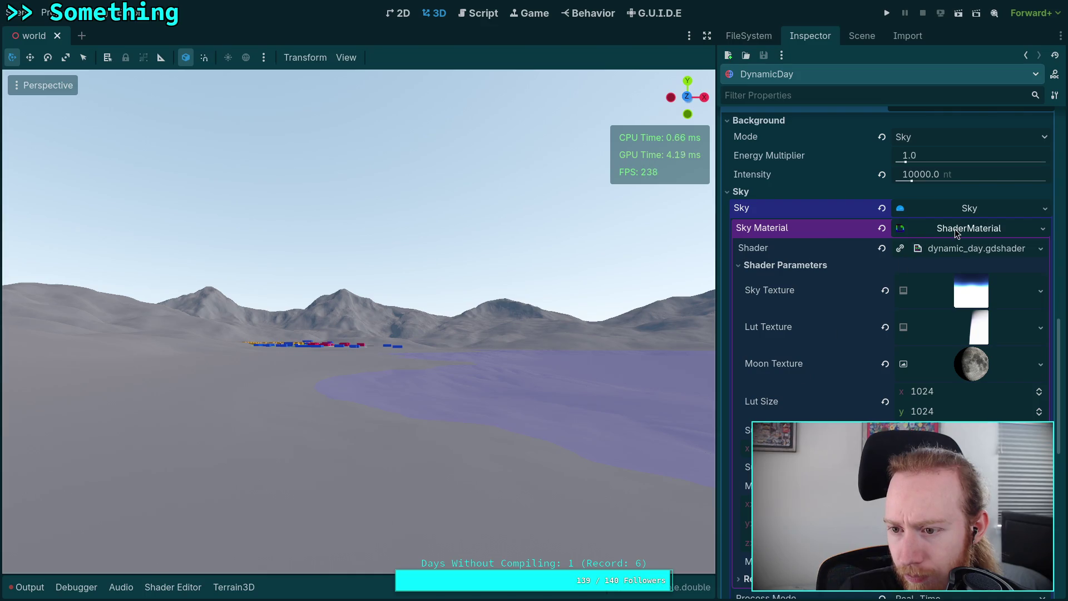
pyautogui.click(954, 248)
pyautogui.moveTo(716, 351); pyautogui.dragTo(794, 352)
pyautogui.scroll(-8, 482, 278)
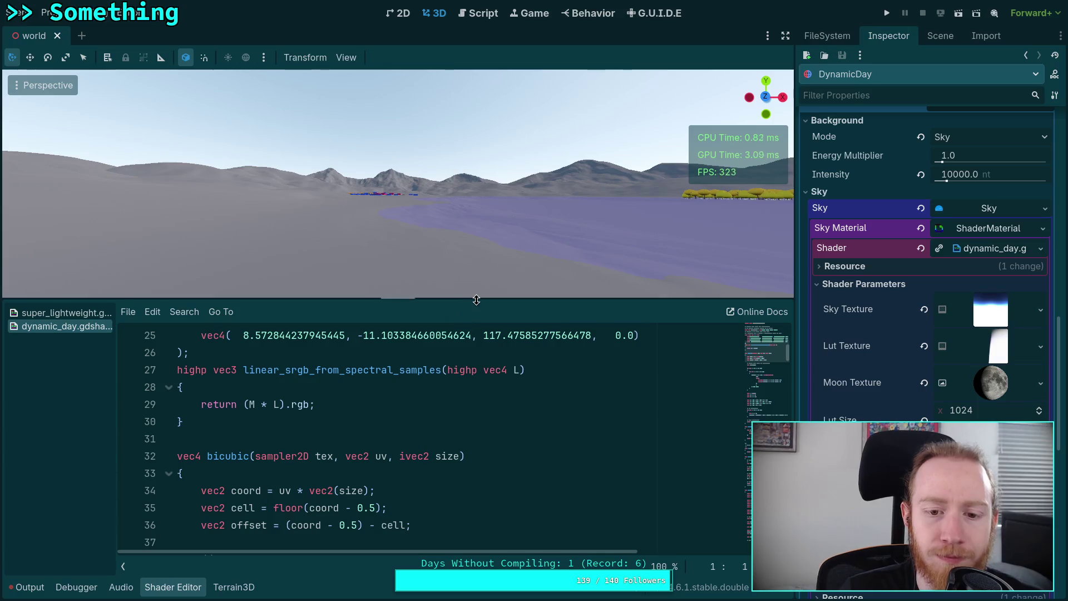
pyautogui.scroll(-5, 481, 272)
pyautogui.moveTo(402, 209); pyautogui.dragTo(415, 320)
pyautogui.scroll(-12, 420, 433)
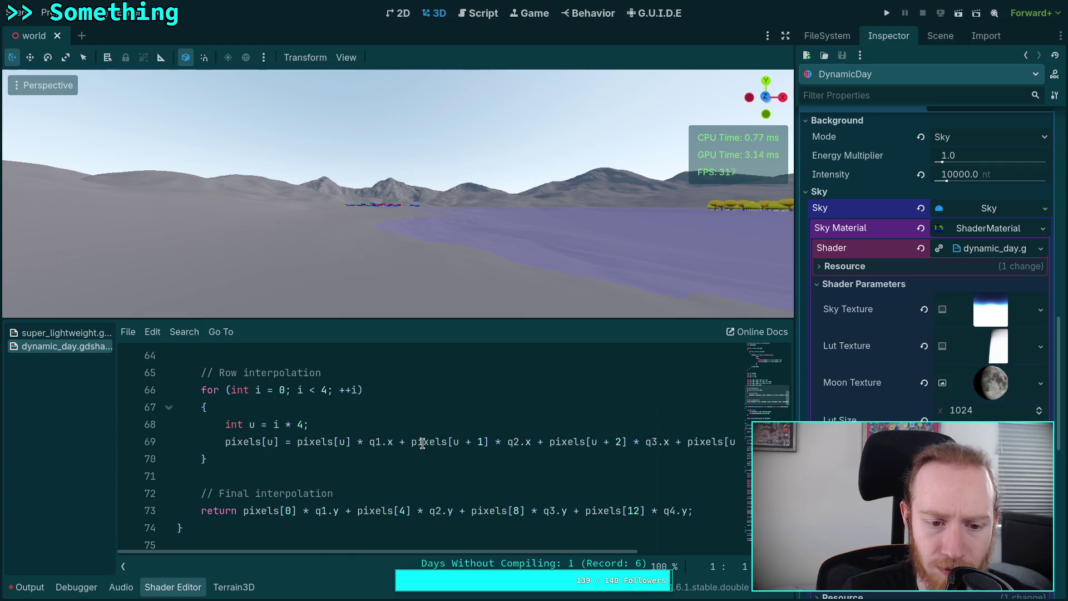
pyautogui.scroll(-20, 412, 453)
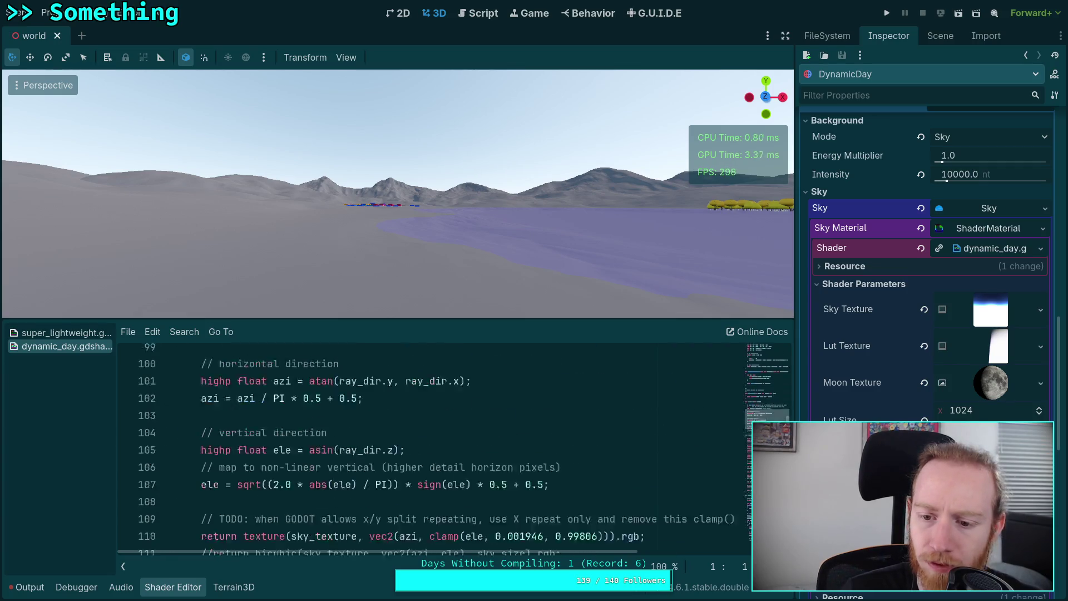
pyautogui.scroll(1, 507, 442)
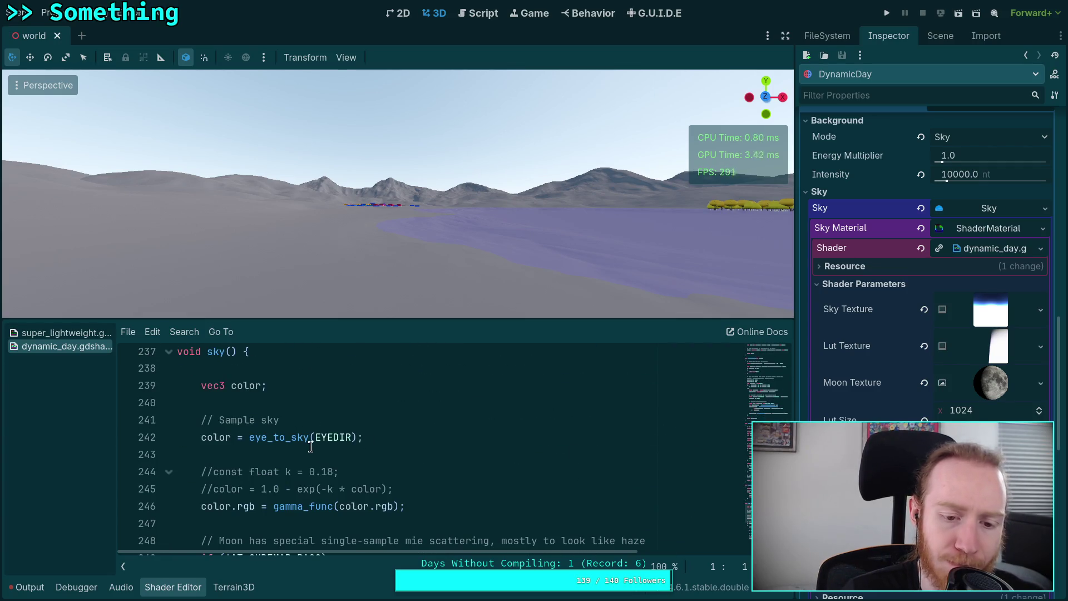
pyautogui.doubleClick(272, 435)
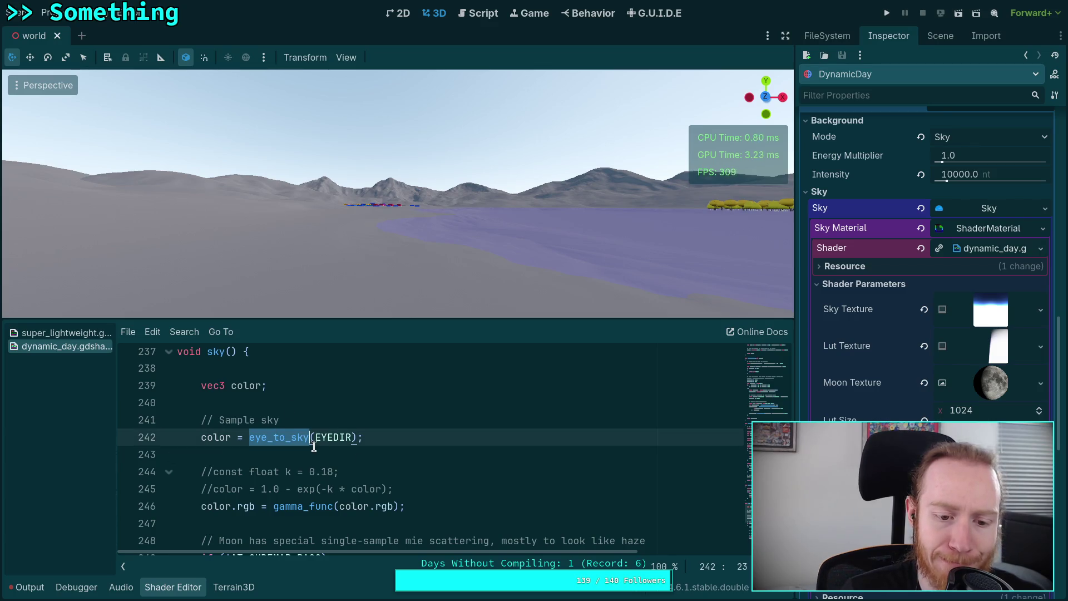
pyautogui.scroll(-2, 314, 445)
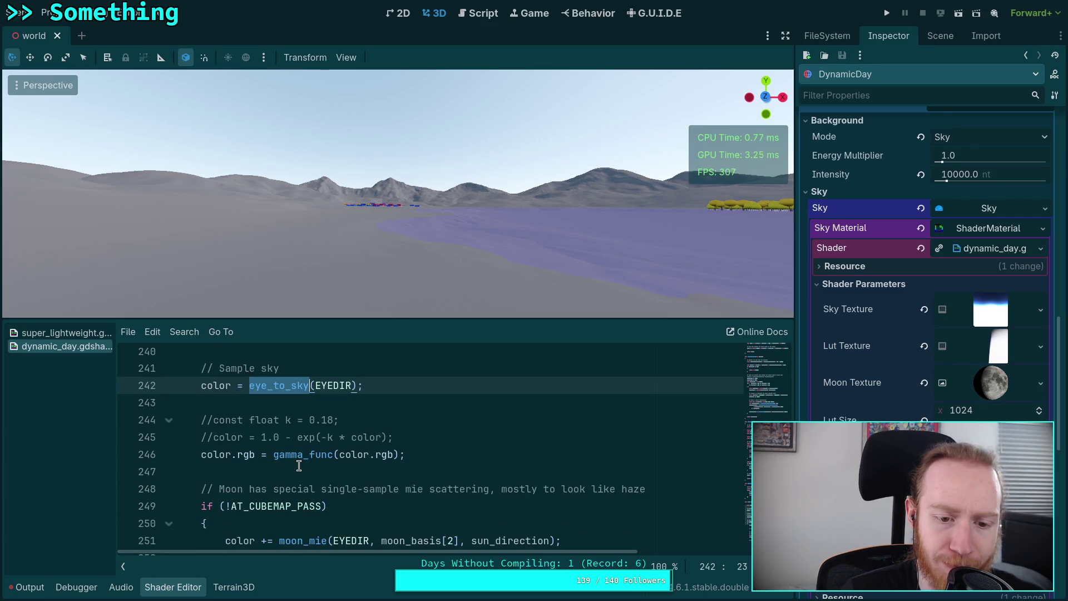
pyautogui.doubleClick(303, 454)
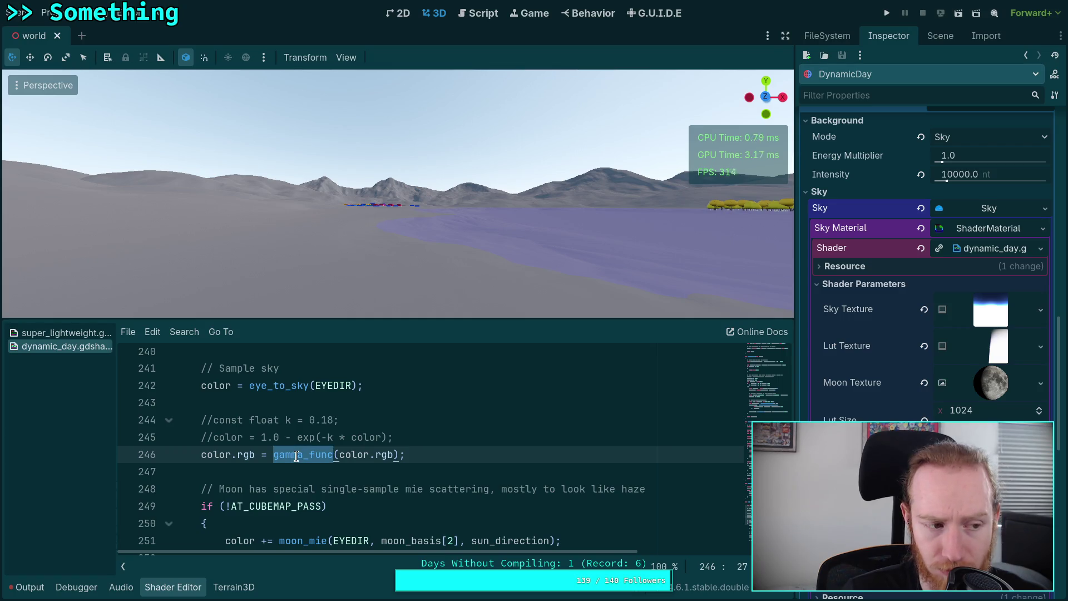
pyautogui.rightClick(296, 456)
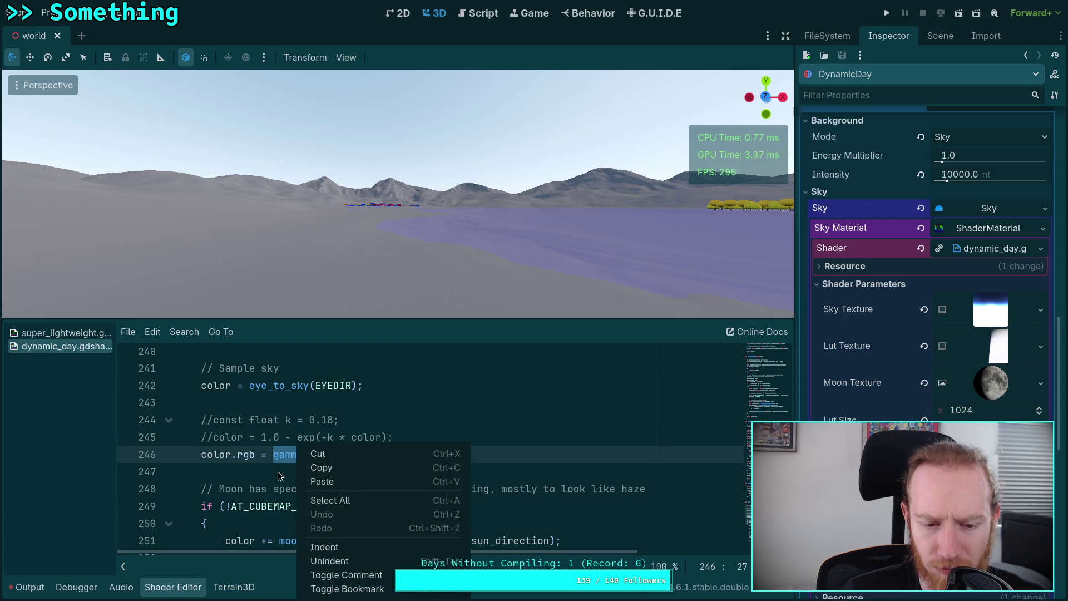
pyautogui.click(288, 463)
pyautogui.click(201, 455)
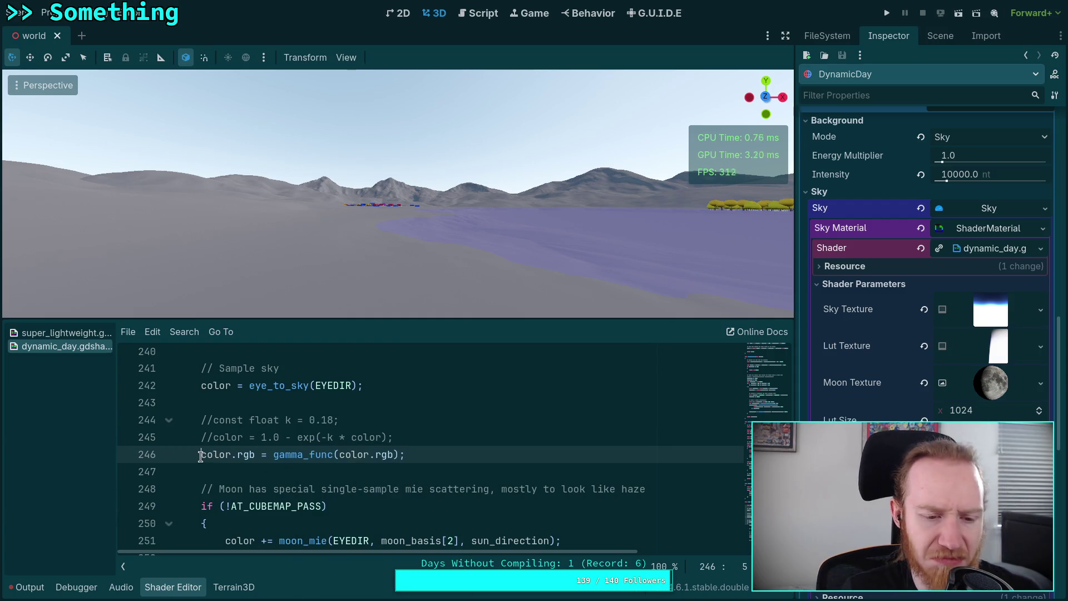
pyautogui.write('//')
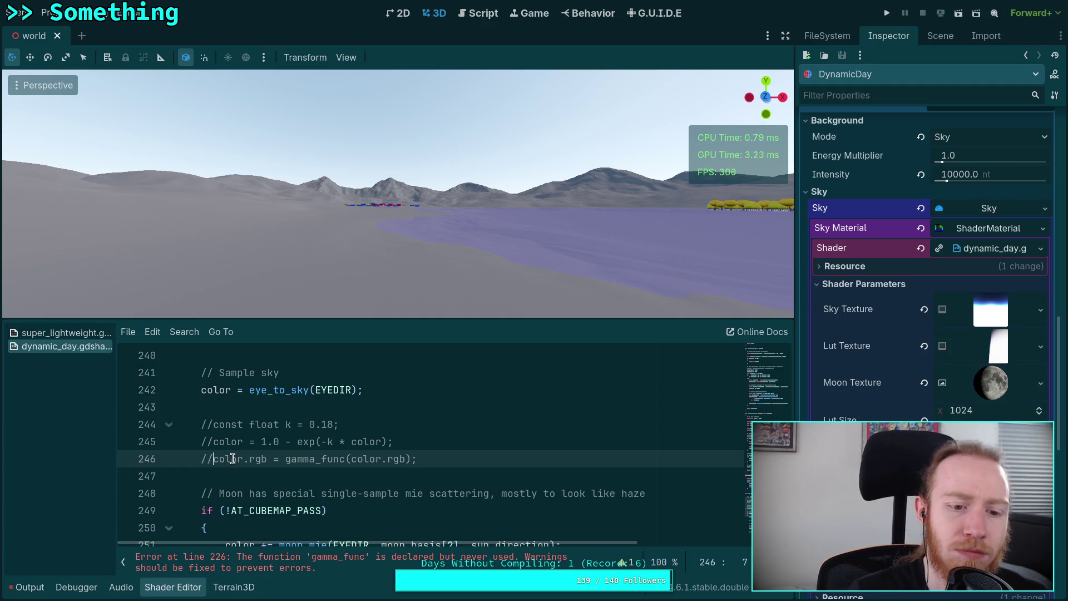
pyautogui.moveTo(250, 221); pyautogui.dragTo(250, 167)
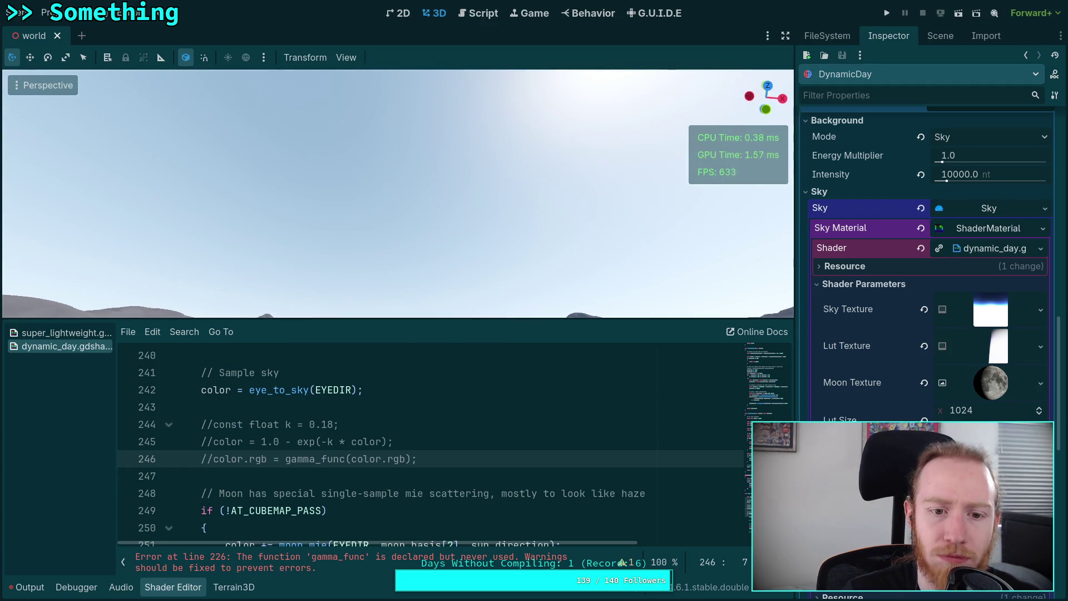
pyautogui.press('BackSpace')
pyautogui.press('Delete')
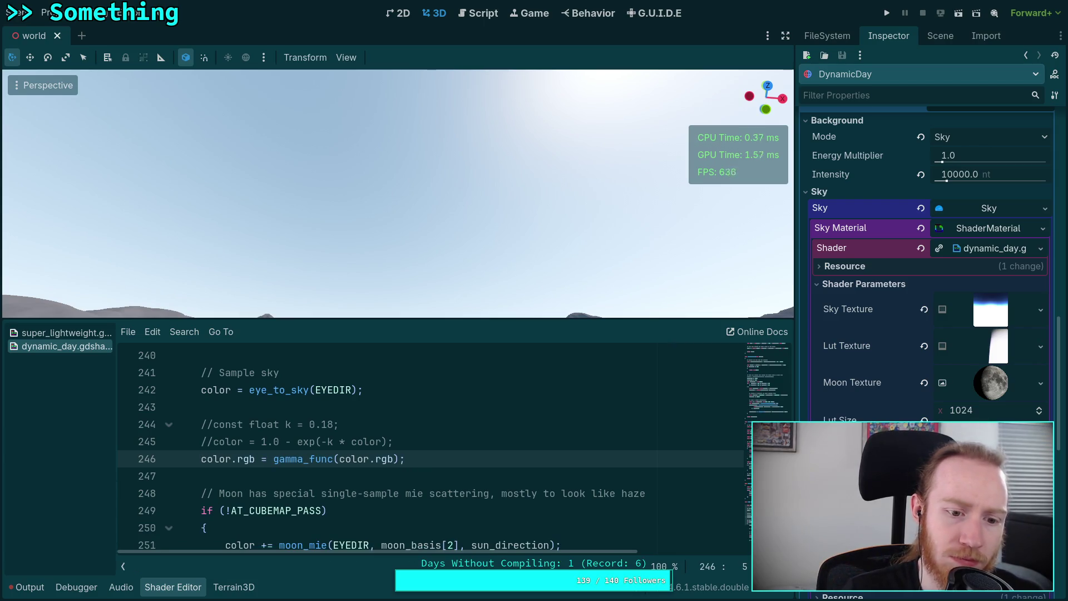
pyautogui.doubleClick(303, 458)
# Search the shader for gamma_func and review its definition at line 226.
pyautogui.hotkey('ctrl', 'l')
pyautogui.press('Escape')
pyautogui.hotkey('ctrl', 'f')
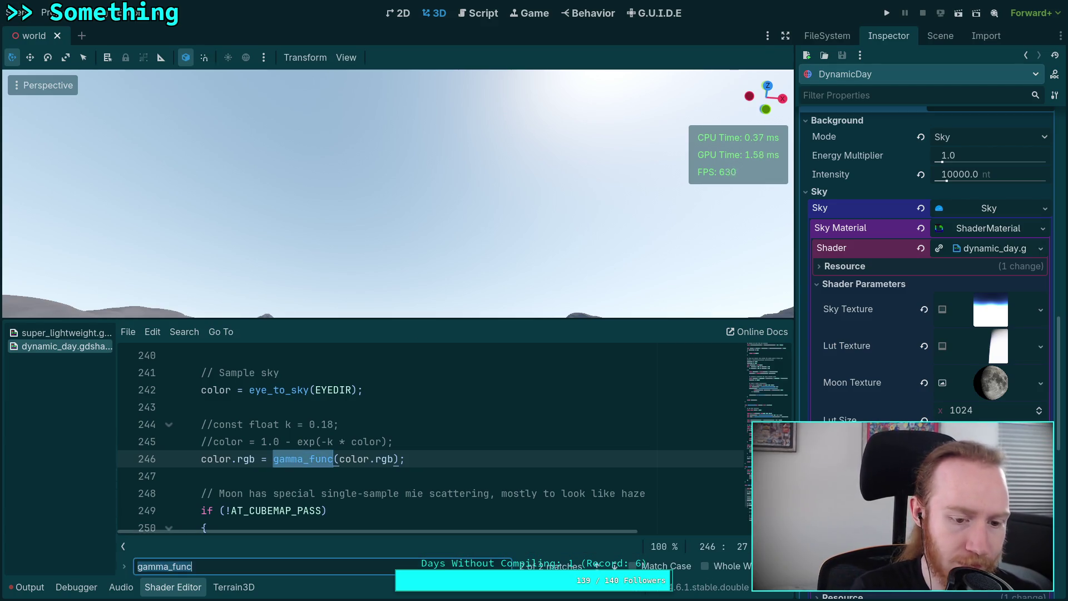
pyautogui.press('Return')
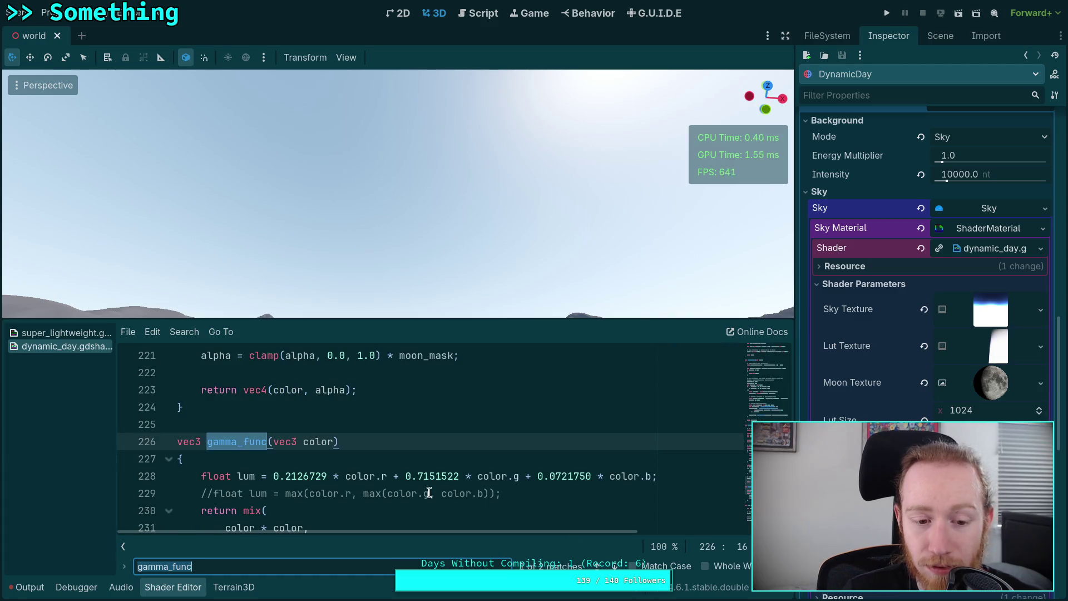
pyautogui.scroll(-2, 304, 466)
pyautogui.click(268, 470)
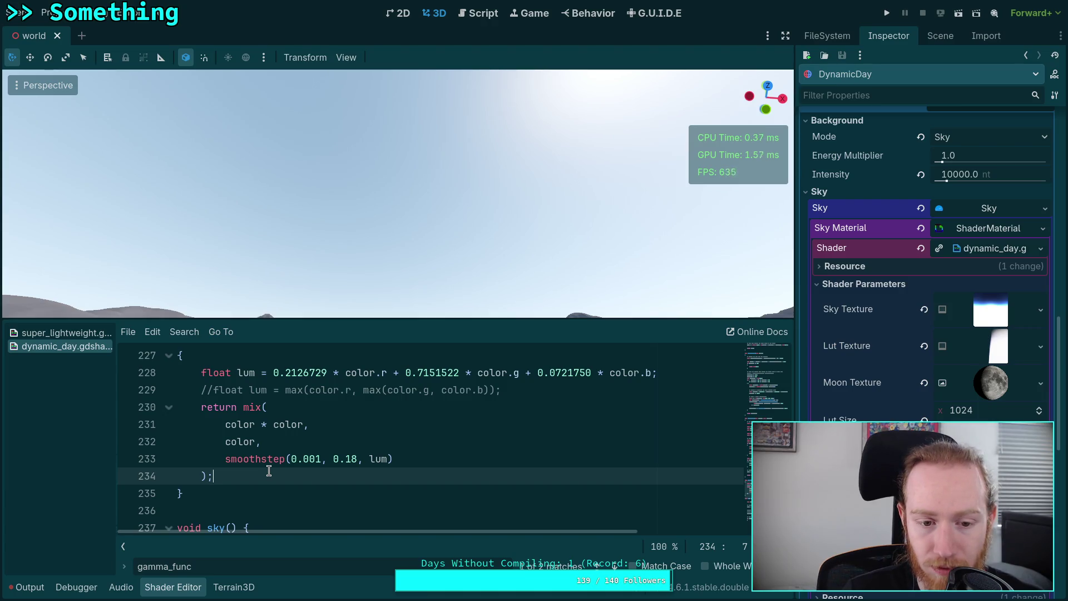
pyautogui.scroll(2, 269, 470)
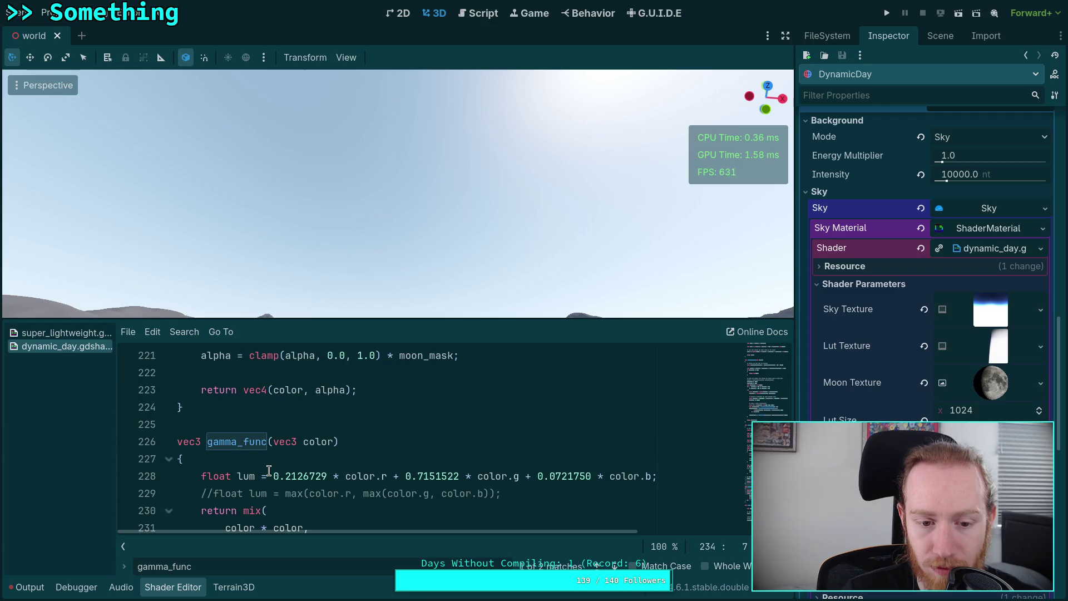
# Step through gamma_func matches to its call on line 246 and place the caret there.
pyautogui.click(168, 458)
pyautogui.click(615, 565)
pyautogui.click(615, 565)
pyautogui.click(615, 565)
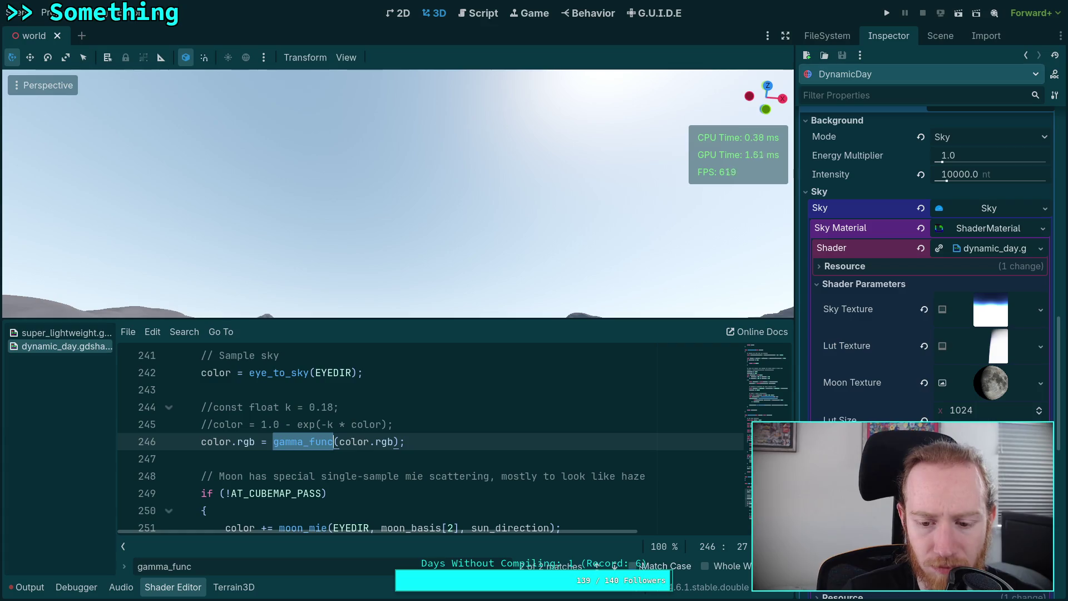
pyautogui.click(200, 442)
# Comment out the gamma_func call on line 246 with // and inspect the resulting sky in the viewport.
pyautogui.write('//')
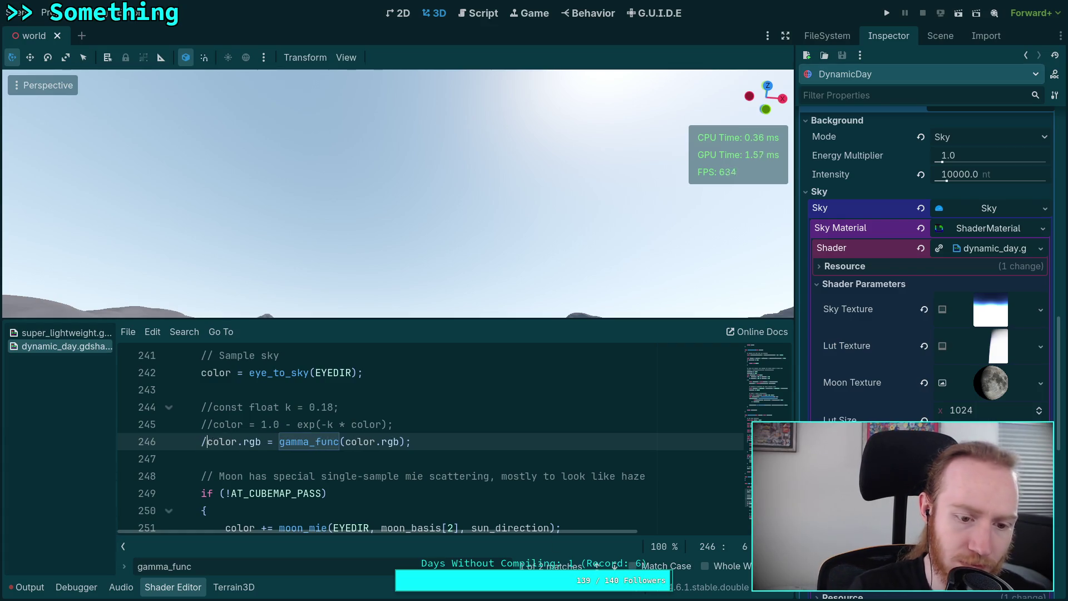
pyautogui.write('1')
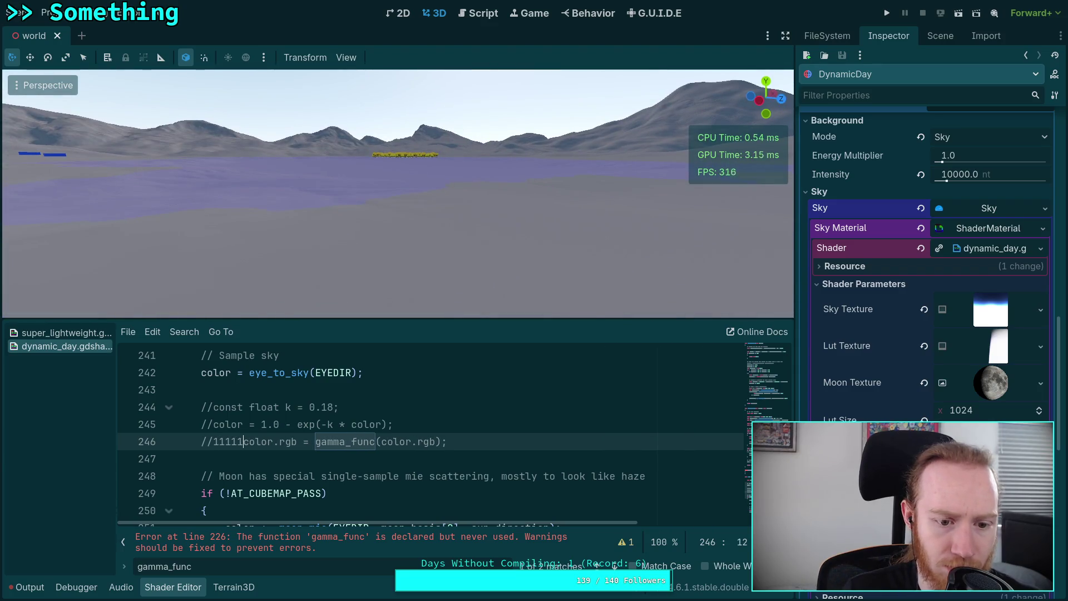
pyautogui.press('BackSpace')
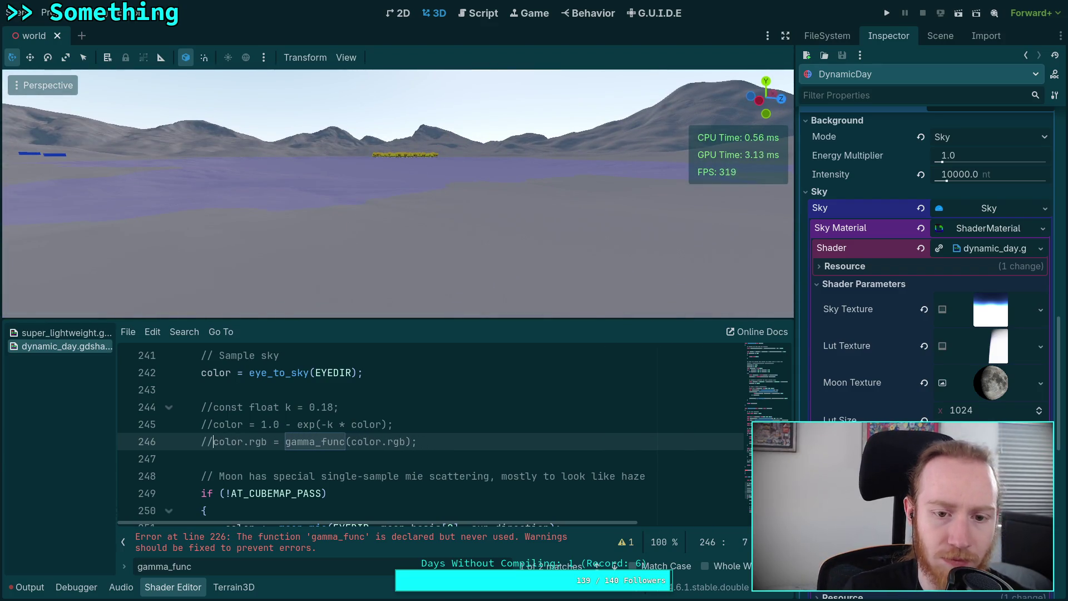
pyautogui.moveTo(9, 260); pyautogui.dragTo(10, 167)
pyautogui.moveTo(397, 193)
pyautogui.mouseDown()
pyautogui.moveTo(400, 236)
pyautogui.moveTo(412, 167)
pyautogui.moveTo(453, 169)
pyautogui.moveTo(456, 278)
pyautogui.moveTo(457, 253)
pyautogui.moveTo(388, 191)
pyautogui.mouseUp()
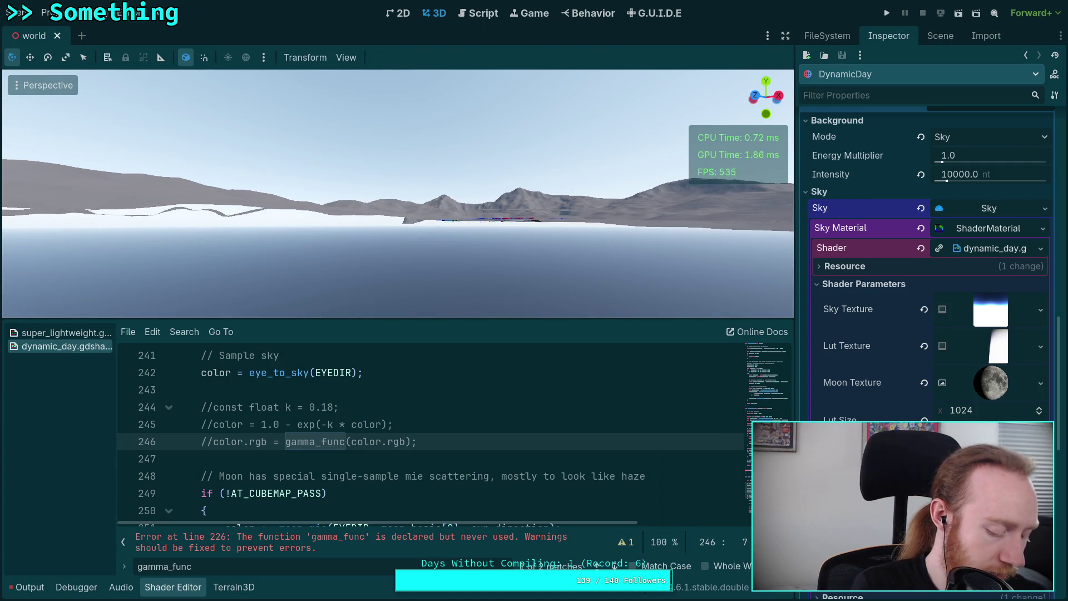
pyautogui.press('super+2')
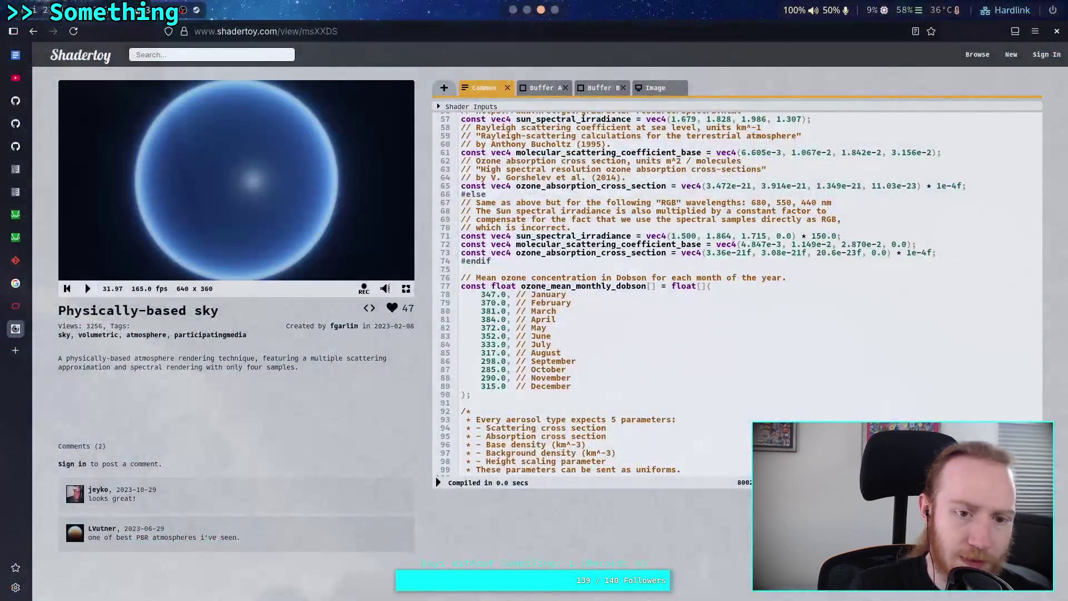
# Recompile the Shadertoy reference with CAMERA_TYPE 2, the projection camera.
pyautogui.scroll(2, 566, 193)
pyautogui.scroll(10, 567, 193)
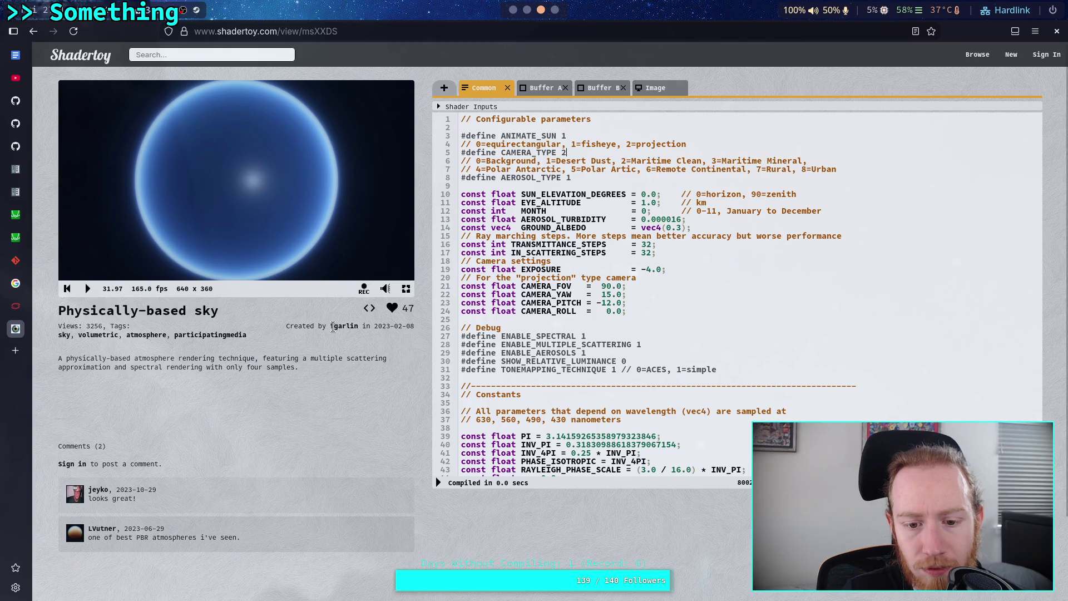
pyautogui.click(439, 482)
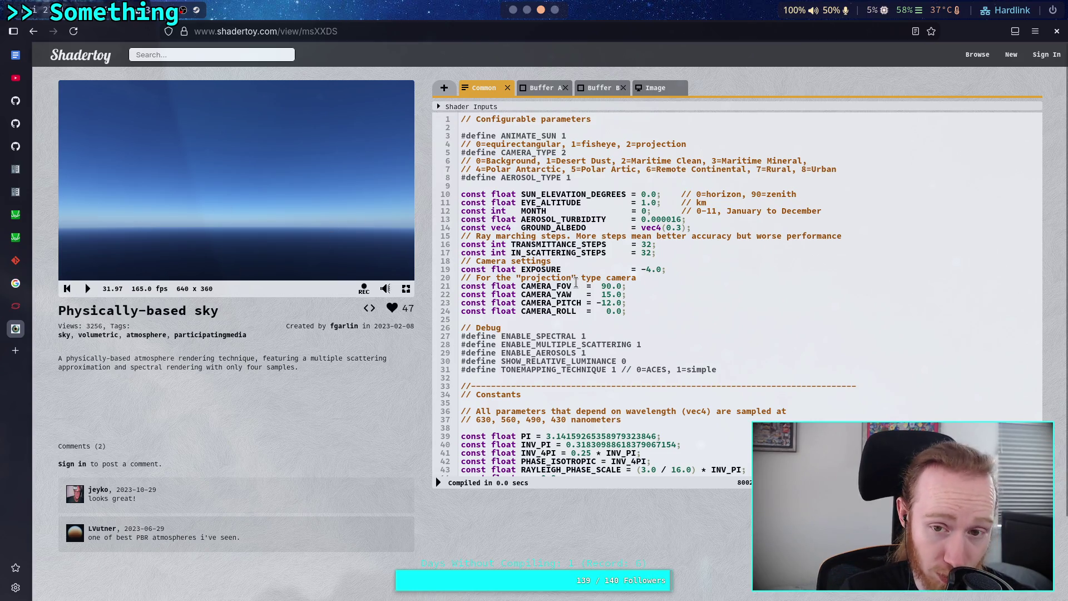
pyautogui.scroll(-15, 576, 283)
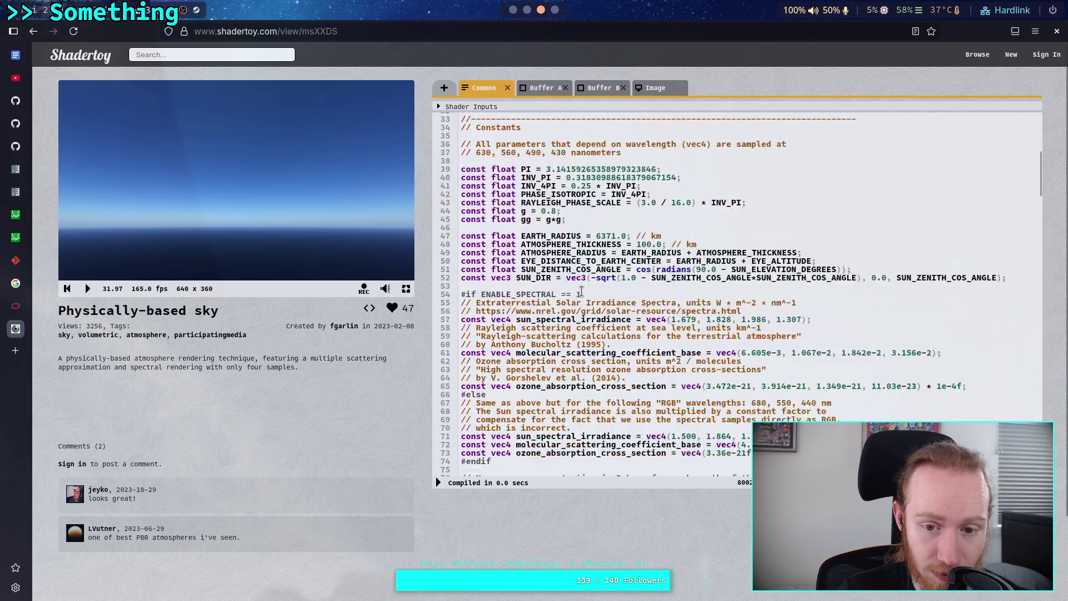
# Select the simple tonemapping lines 158–159 in the Image pass code.
pyautogui.click(658, 89)
pyautogui.scroll(-5, 620, 256)
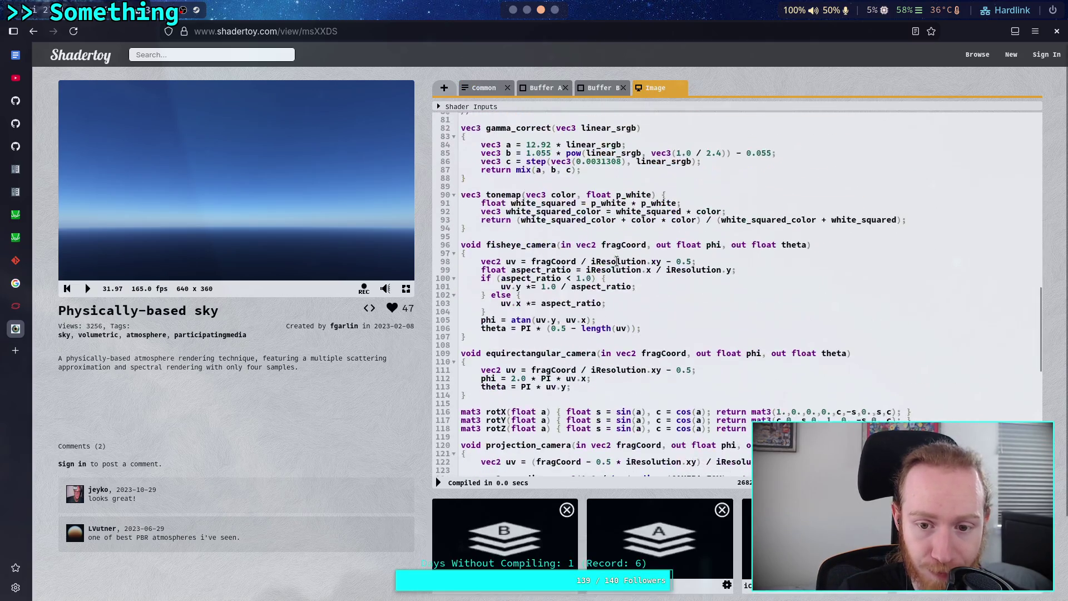
pyautogui.scroll(-5, 592, 285)
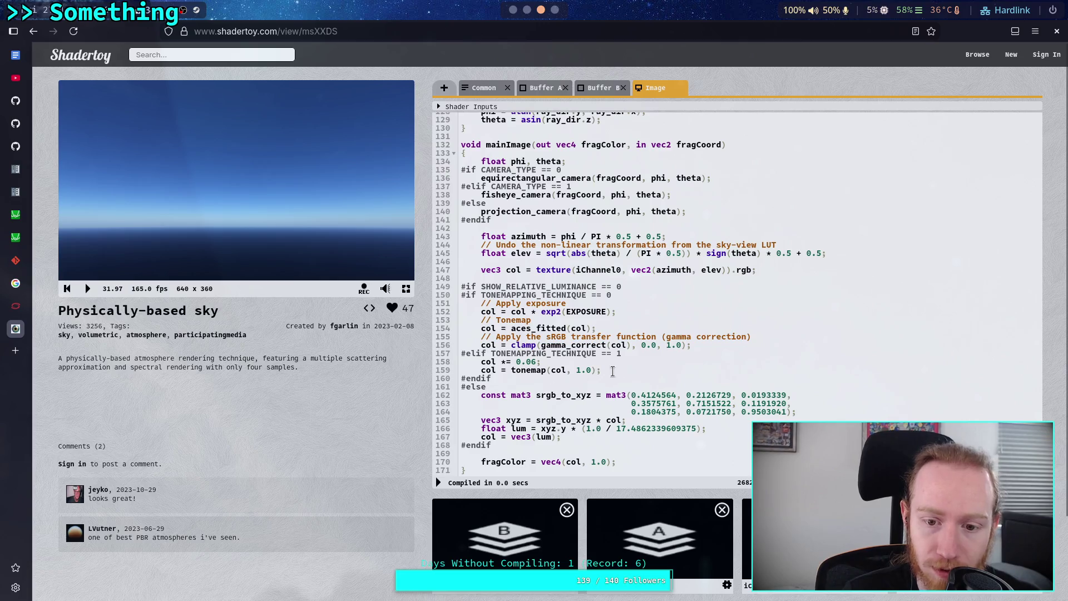
pyautogui.moveTo(479, 362); pyautogui.dragTo(637, 372)
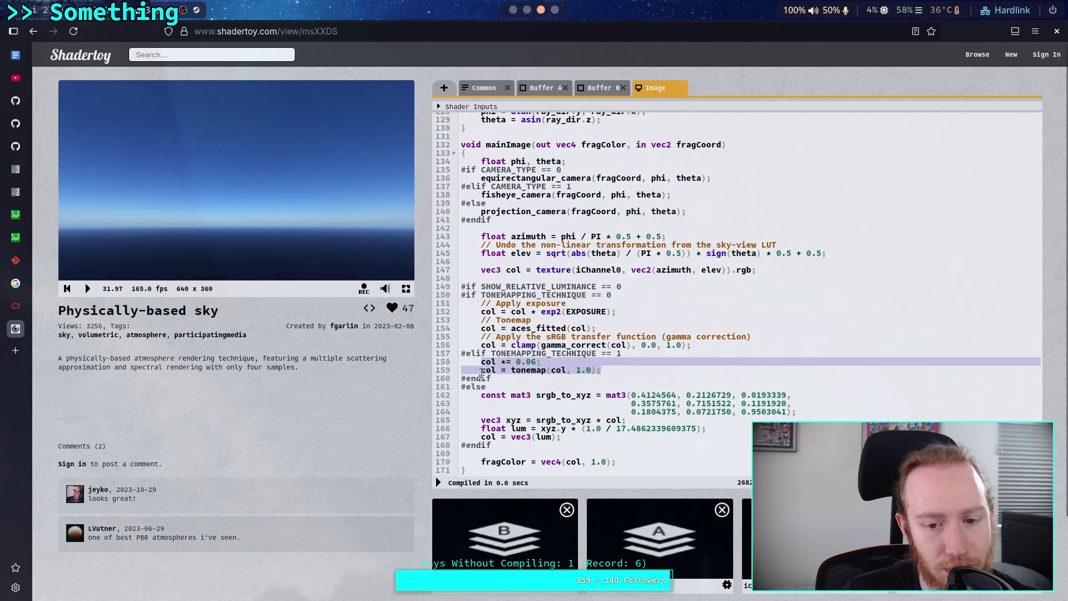
pyautogui.scroll(-1, 492, 379)
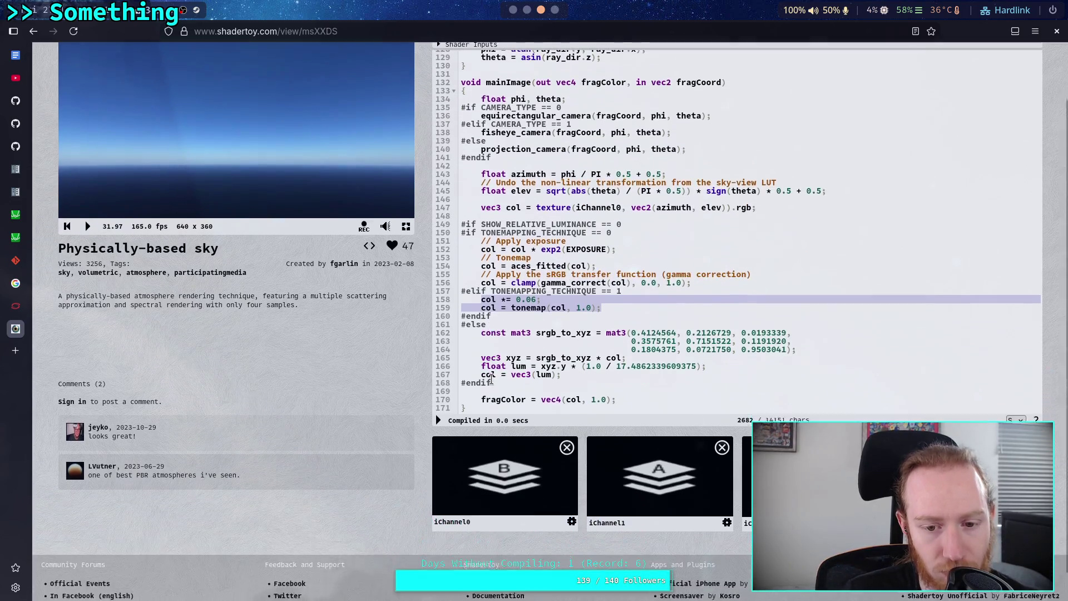
pyautogui.scroll(1, 369, 469)
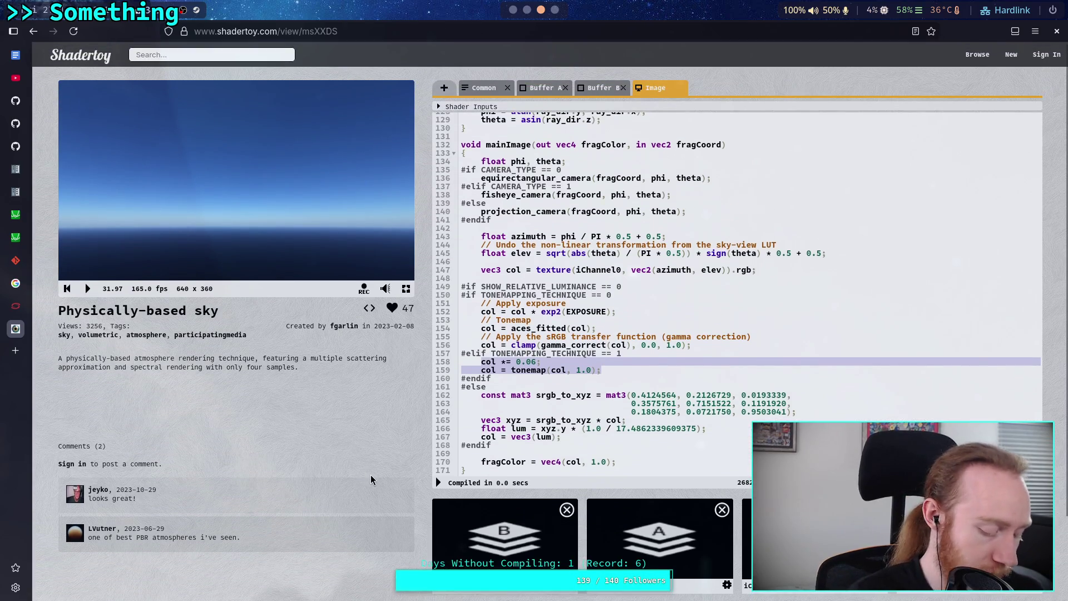
pyautogui.hotkey('alt', 'Tab')
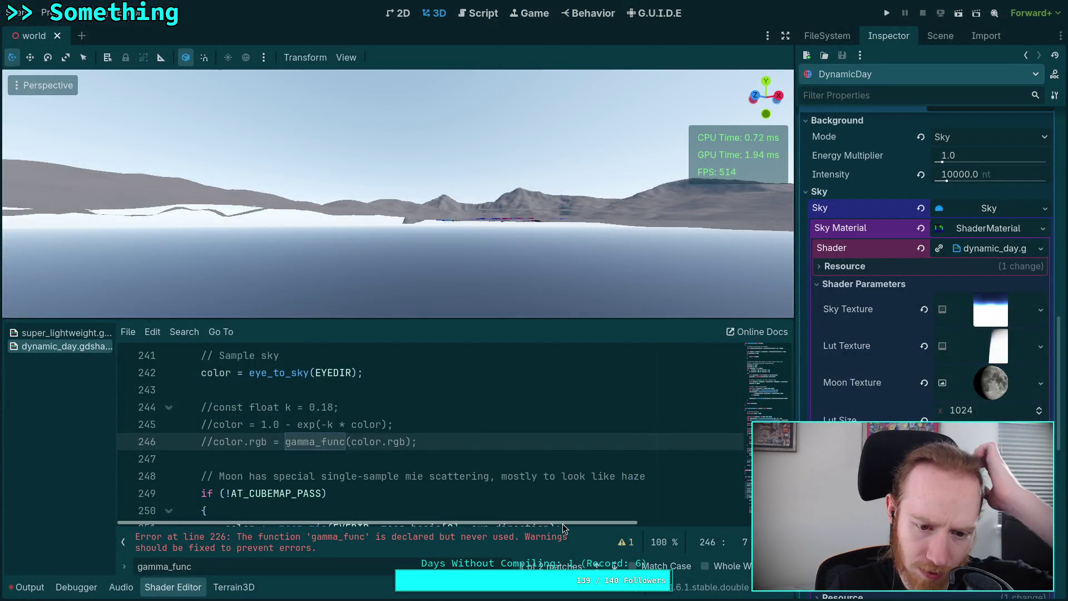
# Collapse and re-expand the moon block at line 250 while browsing the shader.
pyautogui.scroll(-2, 456, 467)
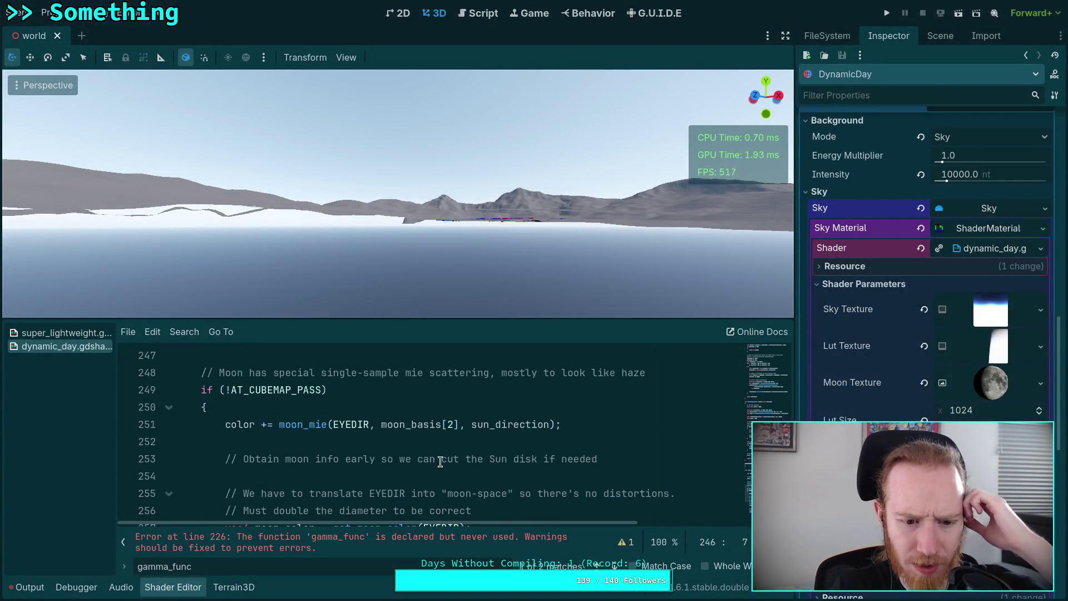
pyautogui.click(169, 408)
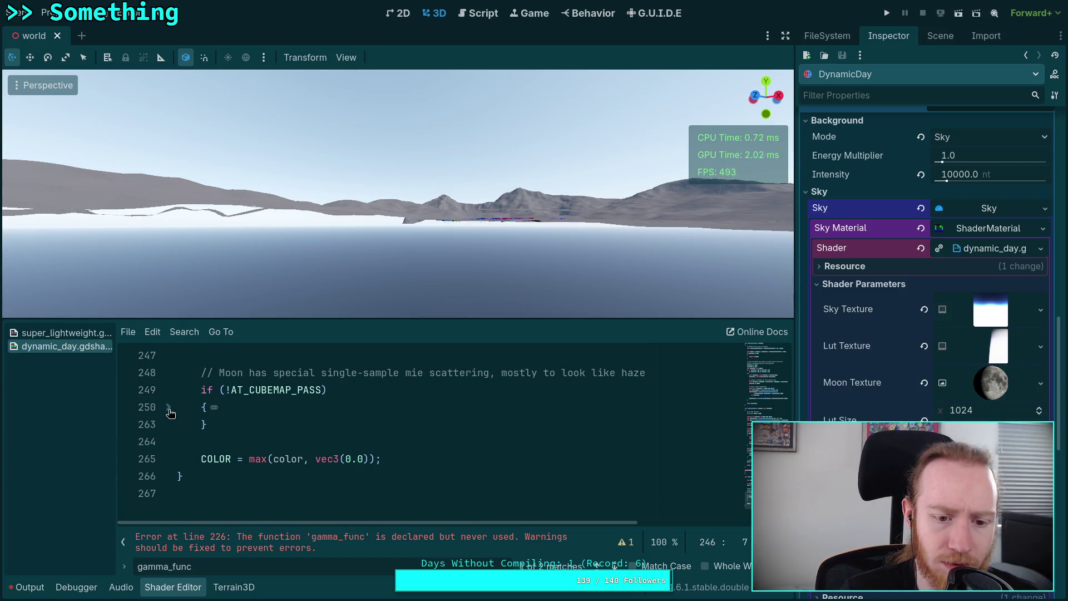
pyautogui.click(171, 413)
pyautogui.scroll(-6, 220, 422)
pyautogui.scroll(1, 237, 425)
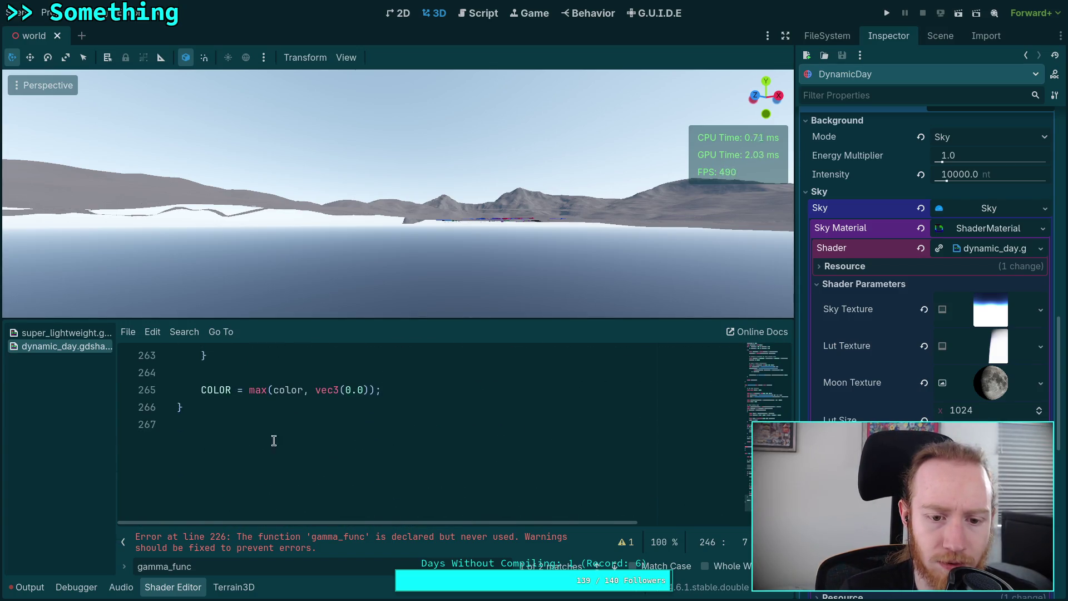
pyautogui.scroll(3, 296, 439)
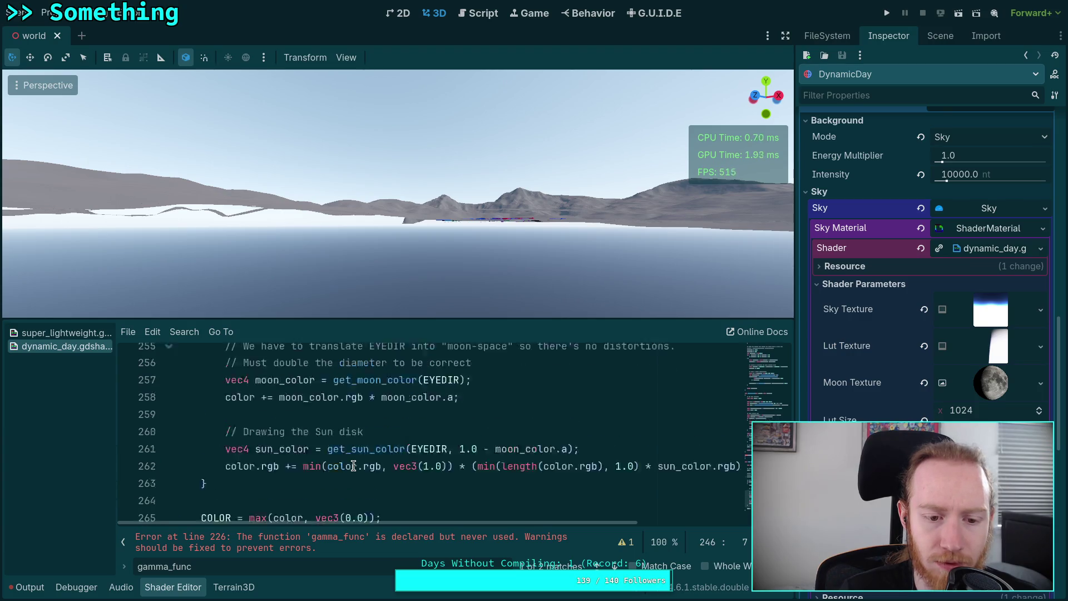
pyautogui.scroll(4, 351, 466)
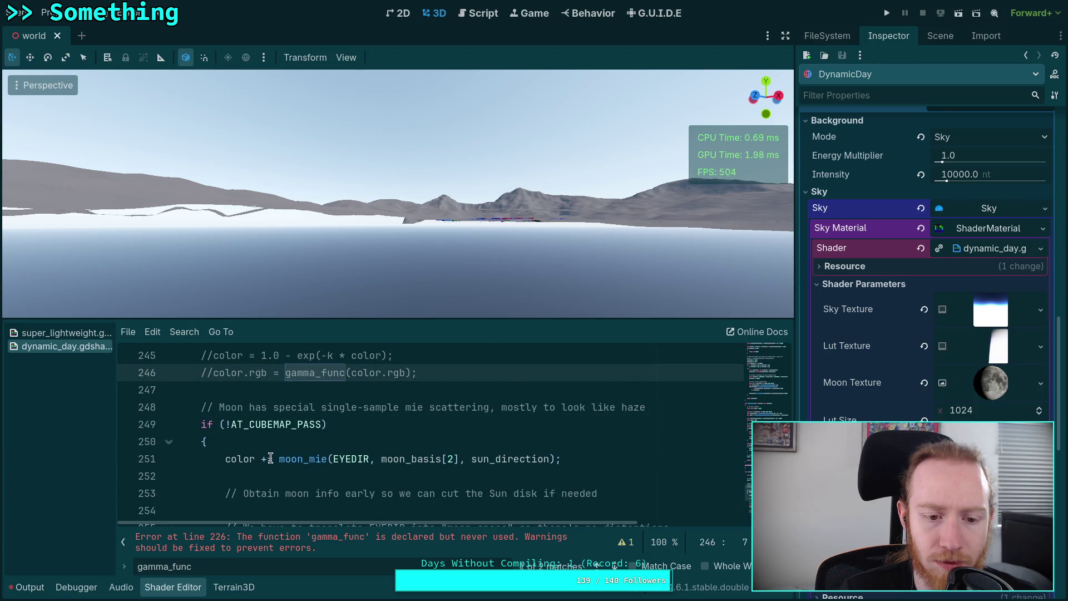
pyautogui.scroll(3, 271, 458)
# Find the eye_to_sky definition and examine its sky_texture lookup and bicubic sampling on lines 110–111.
pyautogui.doubleClick(280, 460)
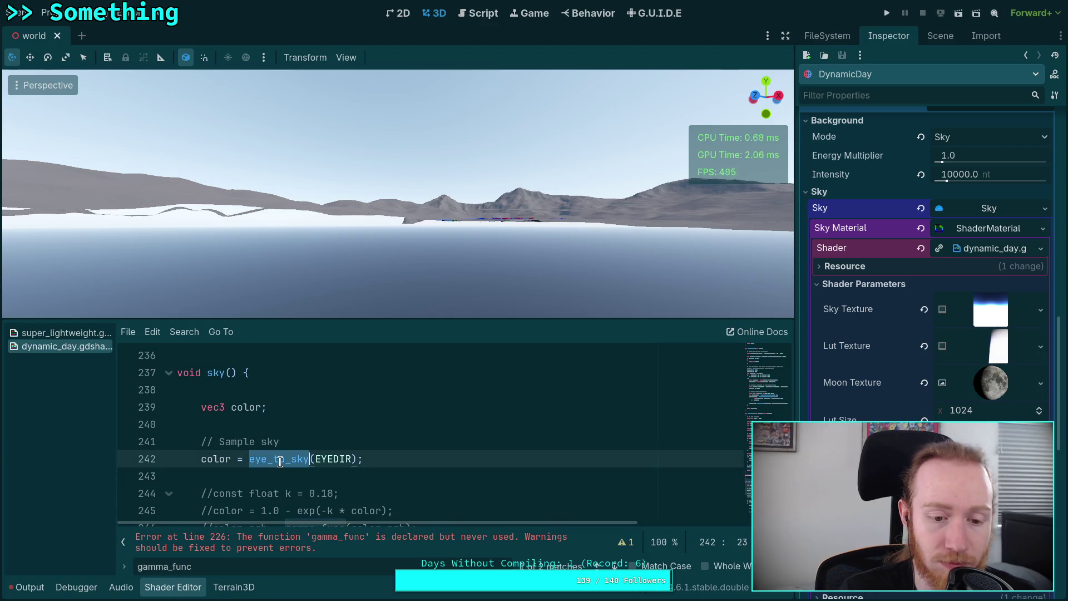
pyautogui.hotkey('ctrl', 'f')
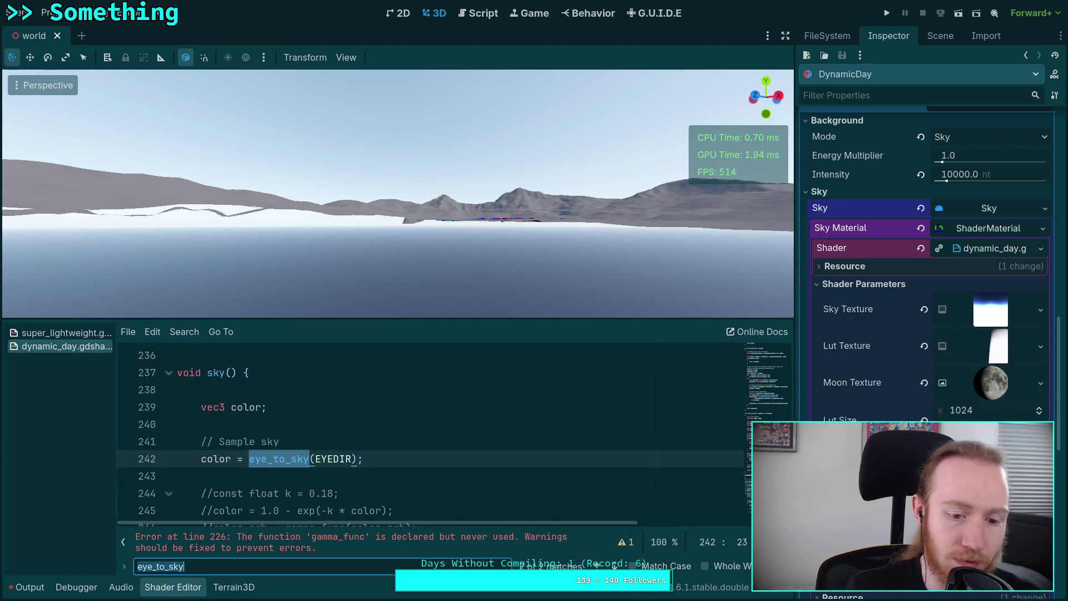
pyautogui.press('Return')
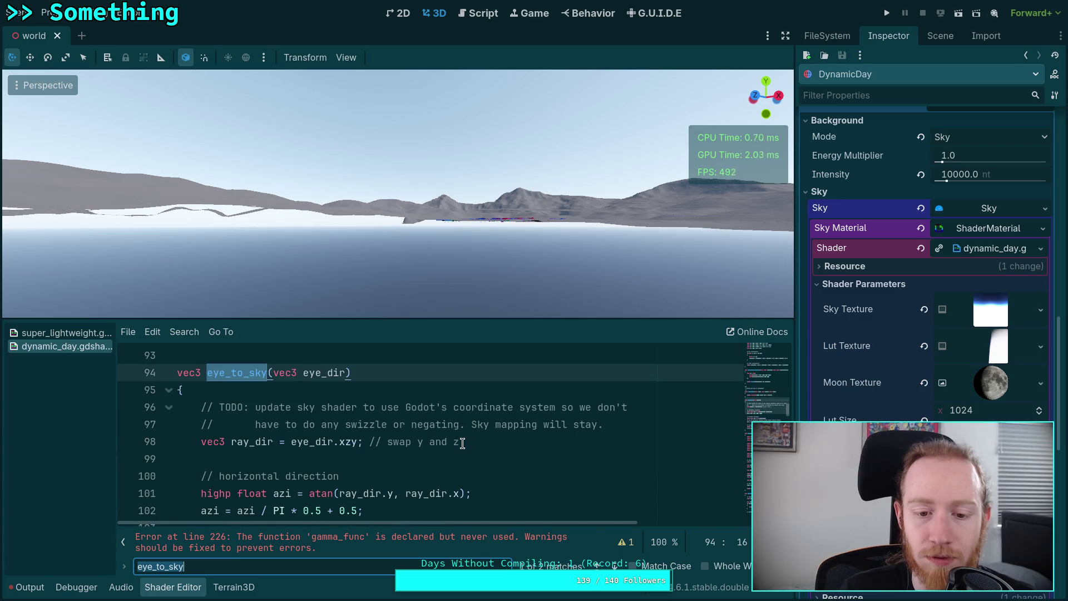
pyautogui.scroll(-1, 462, 442)
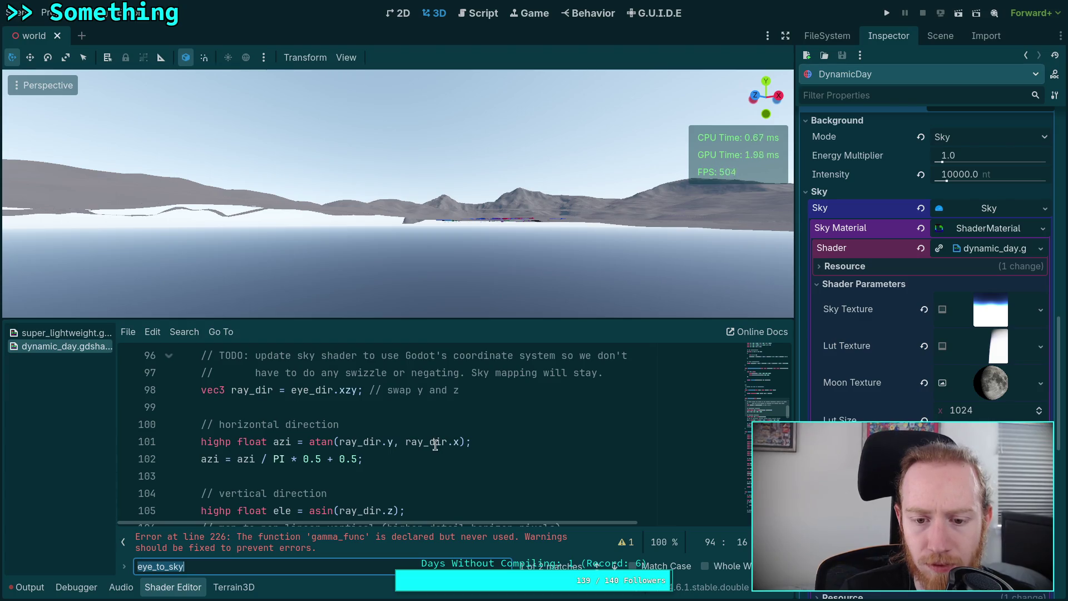
pyautogui.scroll(-2, 394, 436)
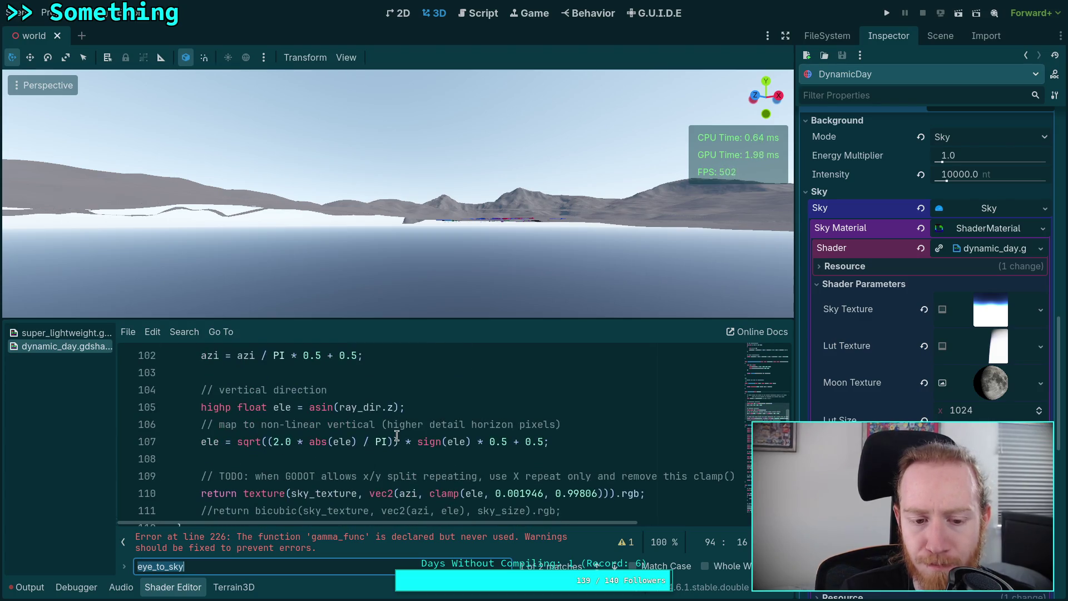
pyautogui.scroll(-1, 397, 435)
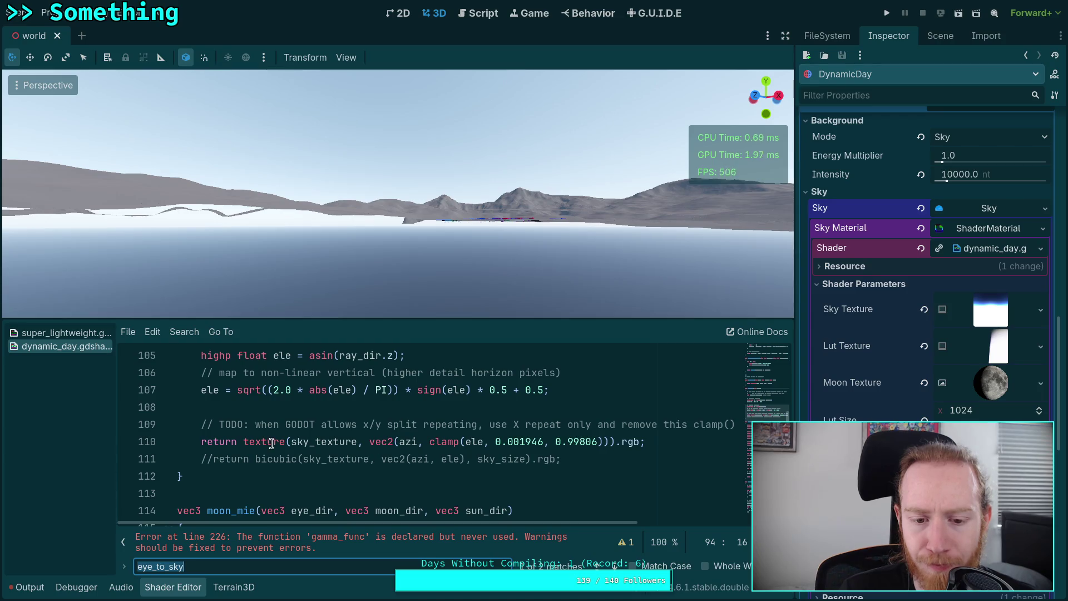
pyautogui.moveTo(267, 441); pyautogui.dragTo(621, 442)
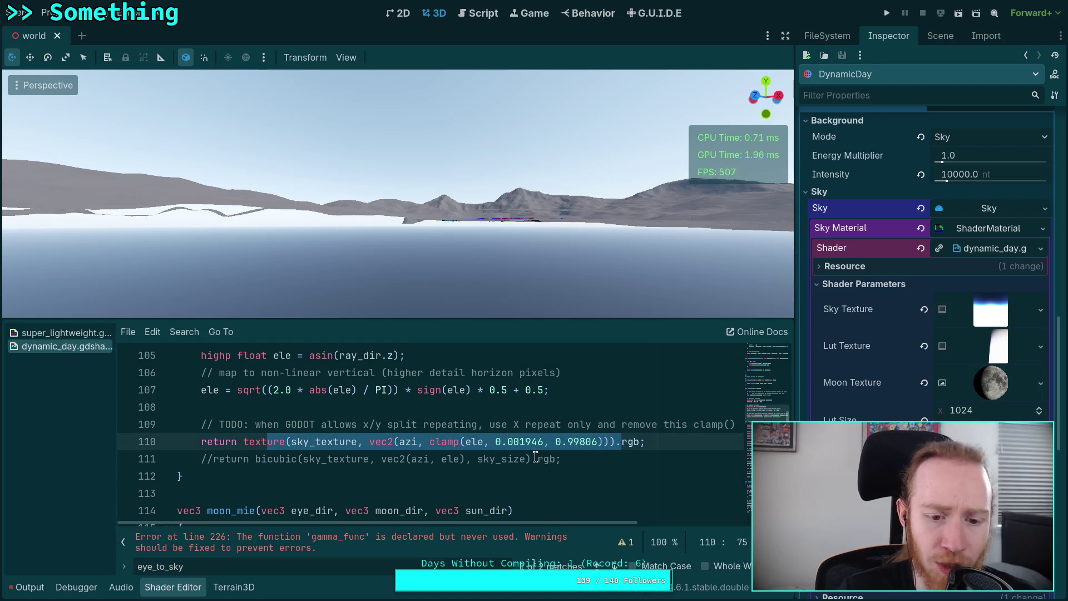
pyautogui.doubleClick(307, 441)
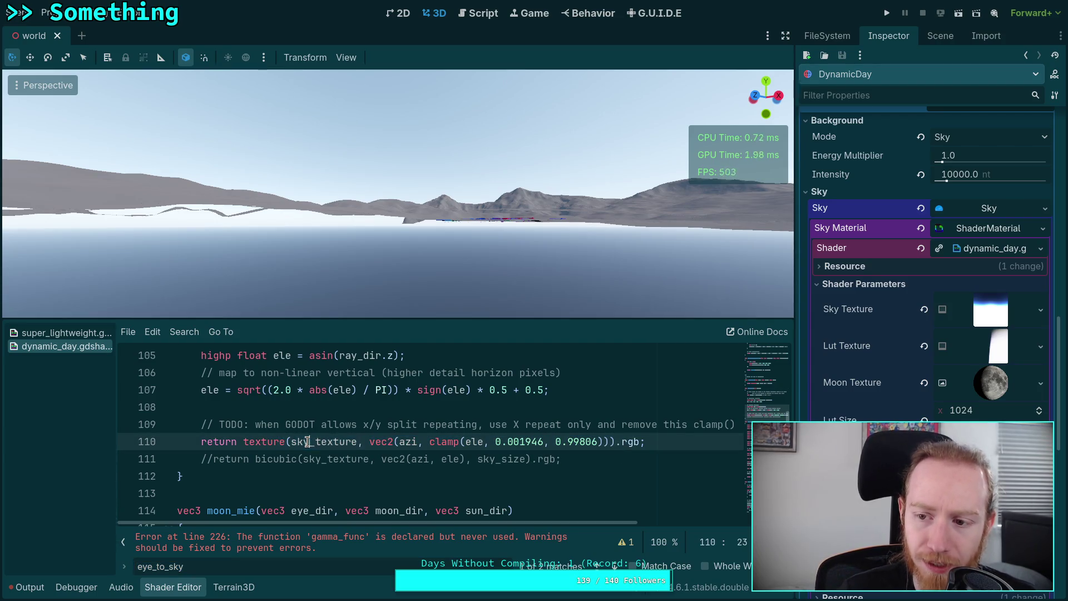
pyautogui.click(483, 461)
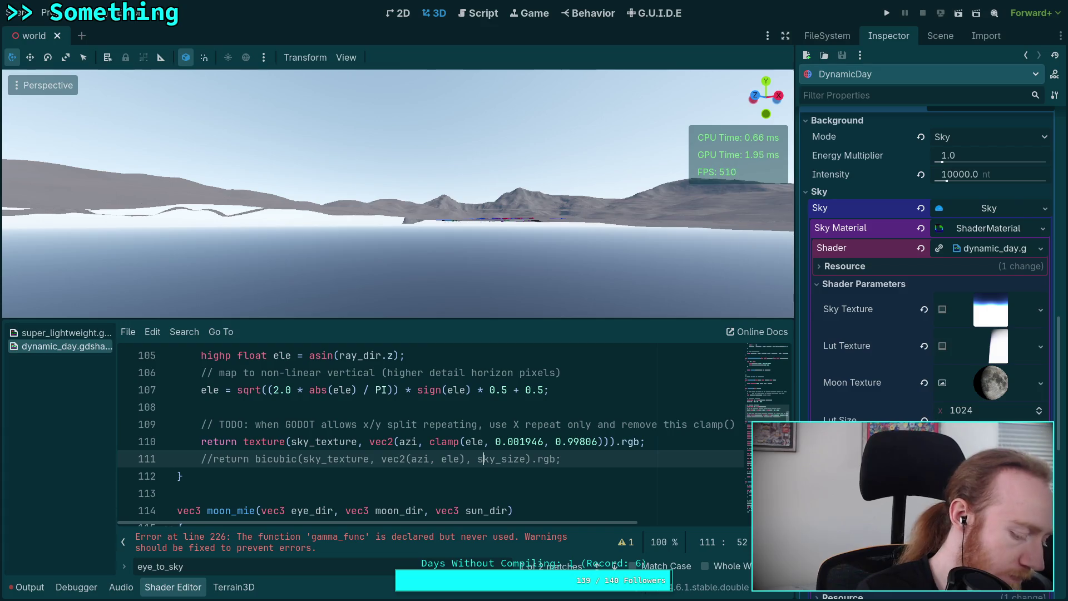
pyautogui.press('super+1')
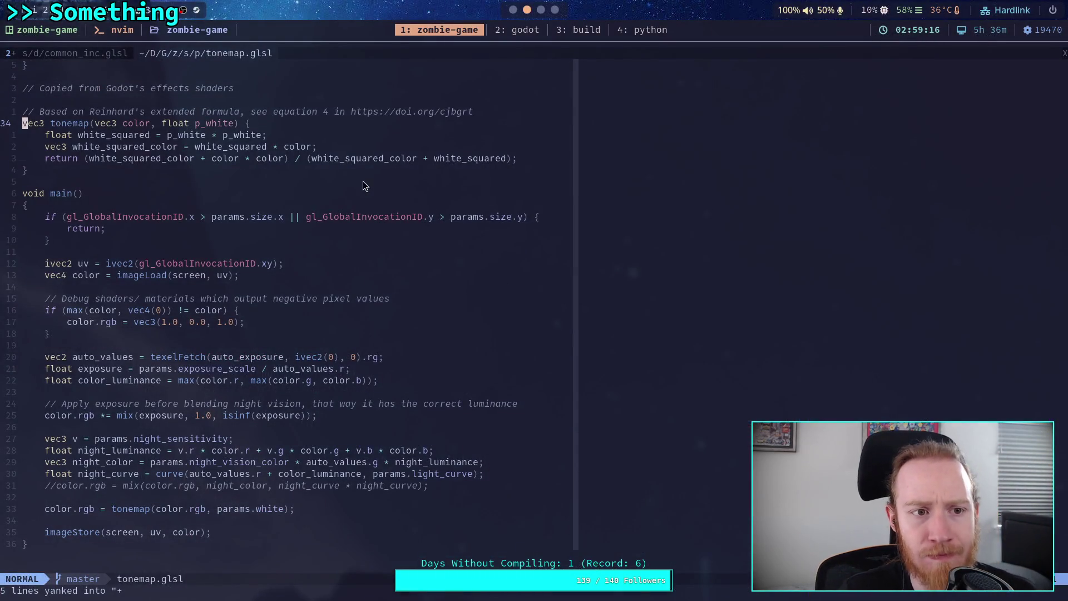
# Open atmosphere.glsl from the neo-tree file tree.
pyautogui.click(104, 55)
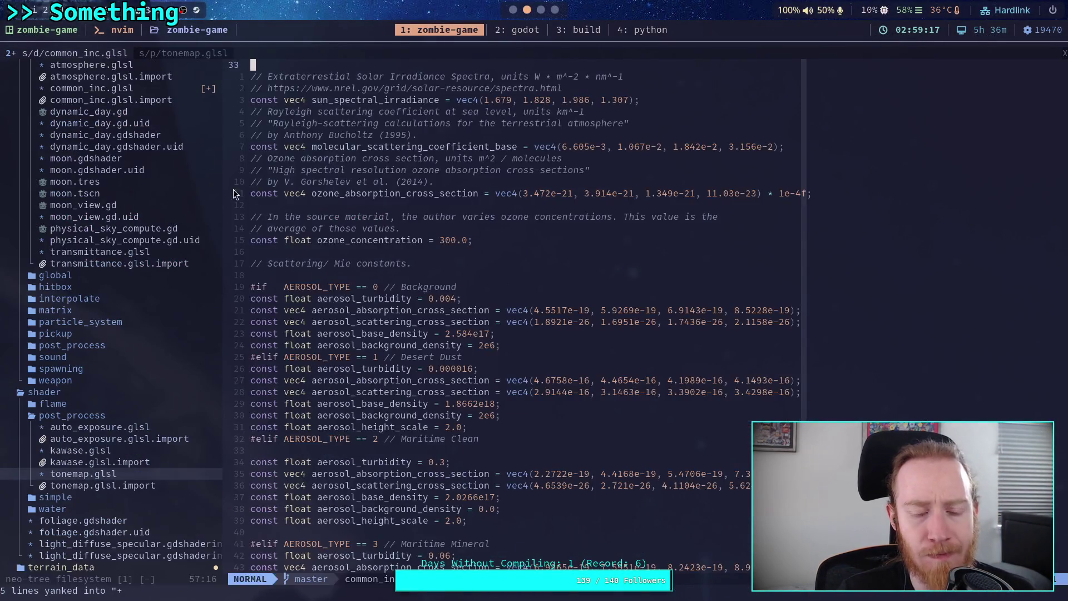
pyautogui.click(113, 427)
pyautogui.scroll(4, 112, 417)
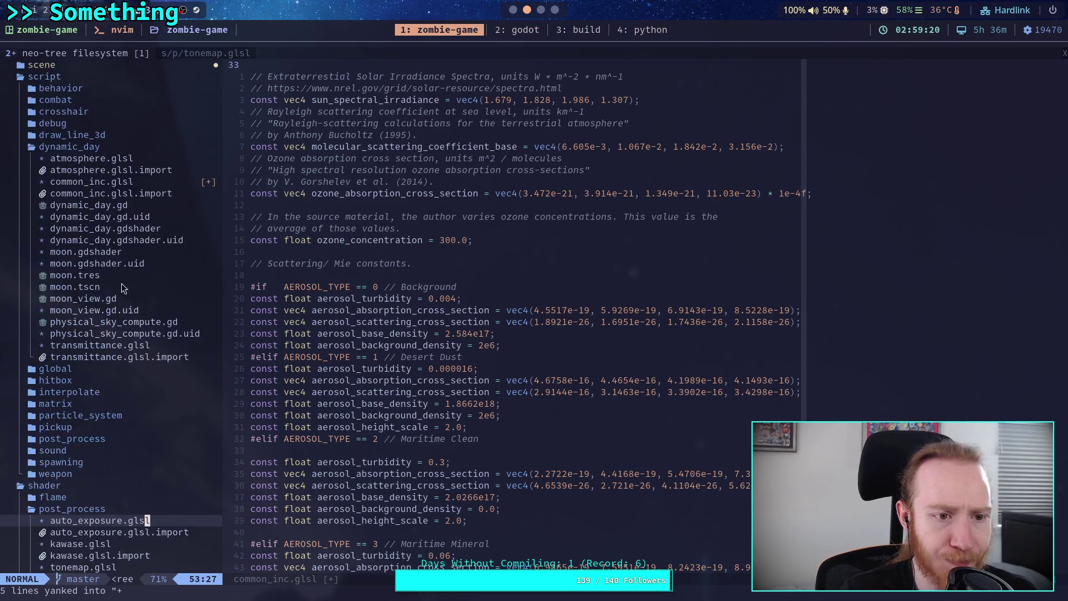
pyautogui.click(131, 158)
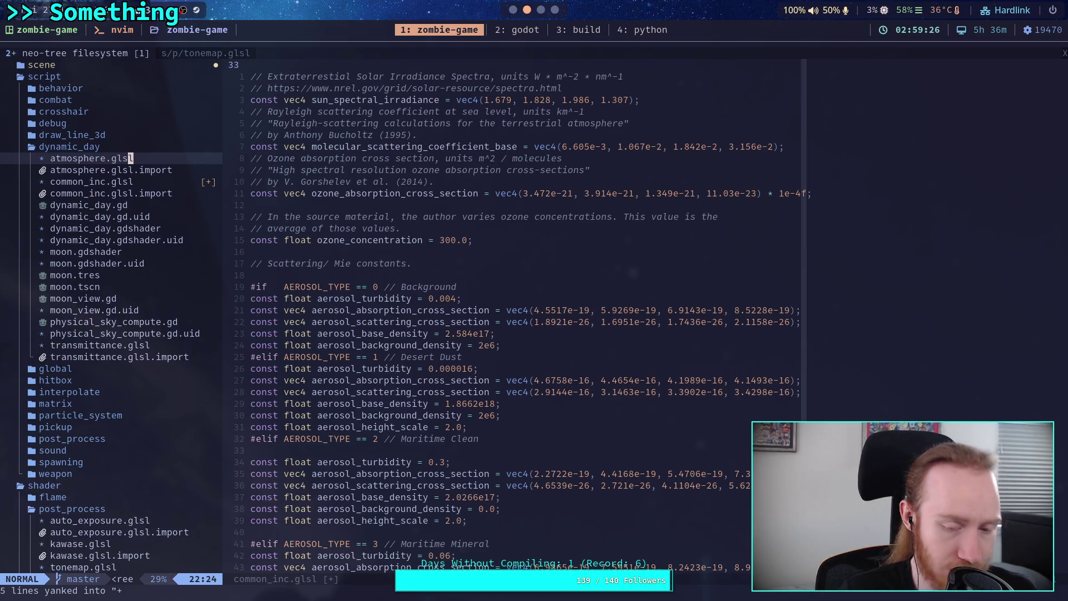
pyautogui.press('Return')
# Scroll down to atmosphere.glsl's inscattering loop.
pyautogui.scroll(-6, 287, 315)
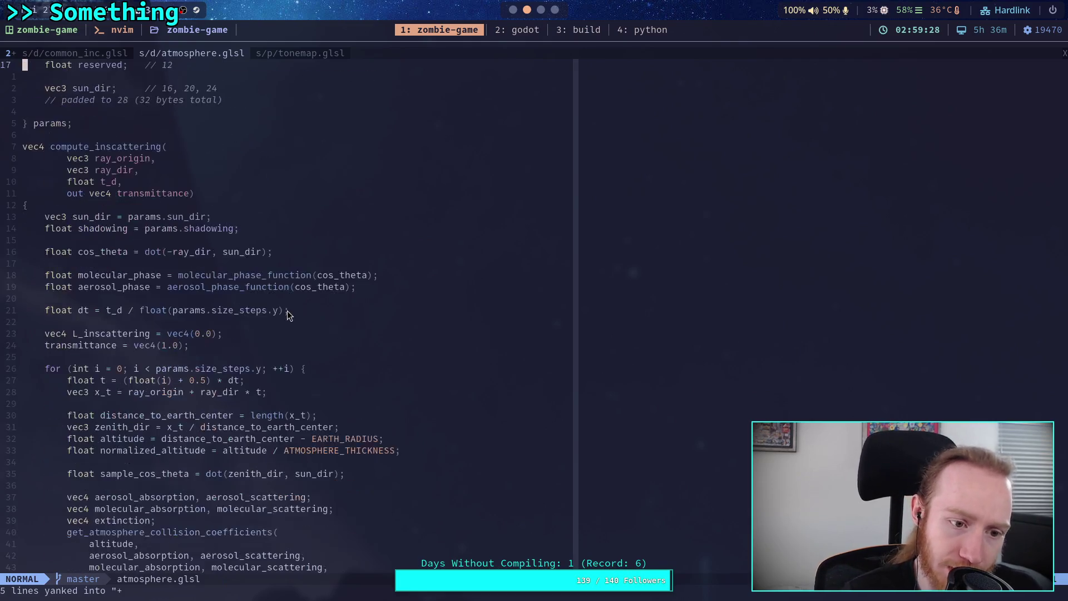
pyautogui.scroll(-1, 287, 316)
pyautogui.scroll(-1, 287, 312)
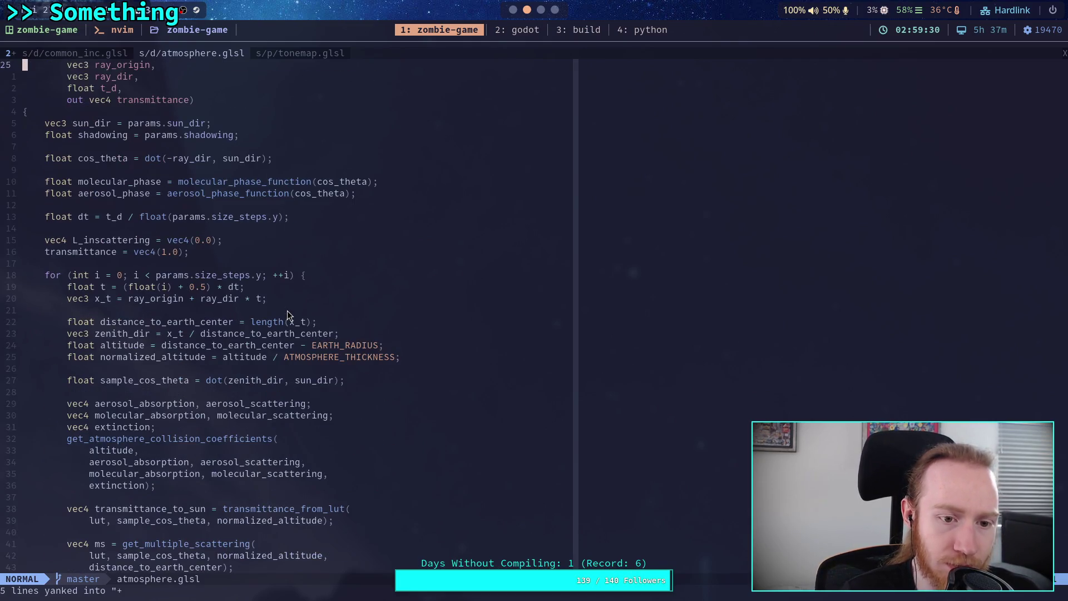
pyautogui.scroll(-7, 287, 316)
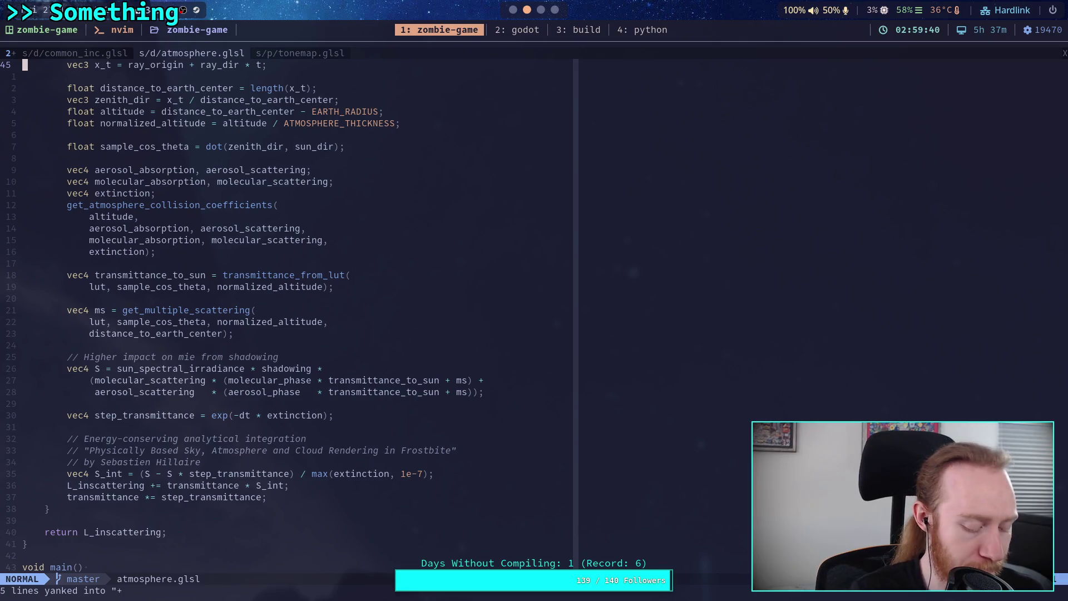
pyautogui.press('super+3')
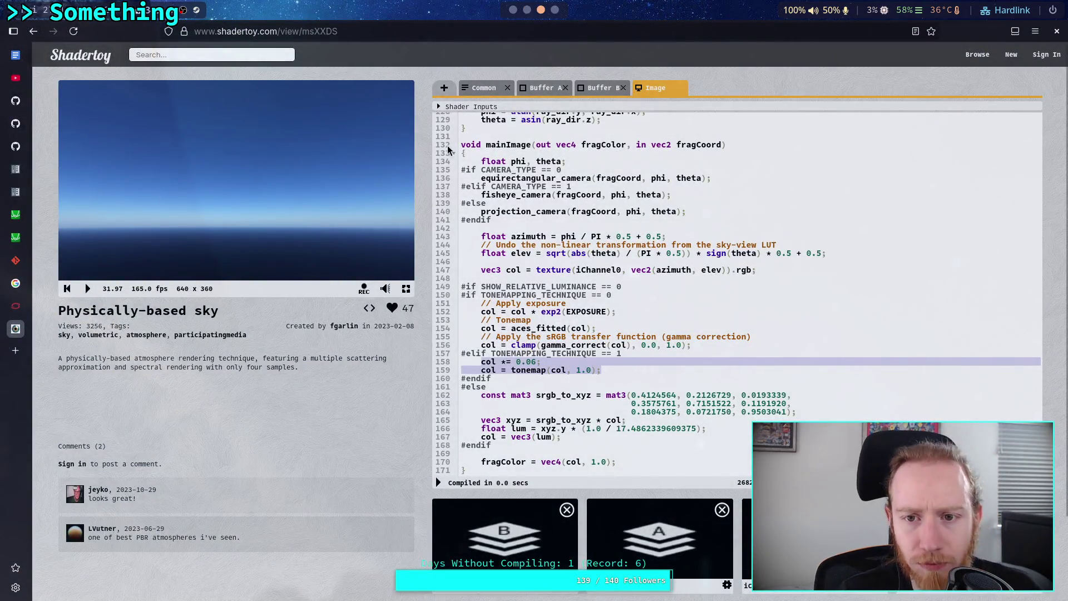
# Read through the Shadertoy Buffer B inscattering and ray setup code.
pyautogui.click(599, 88)
pyautogui.scroll(-2, 576, 322)
pyautogui.scroll(-8, 577, 323)
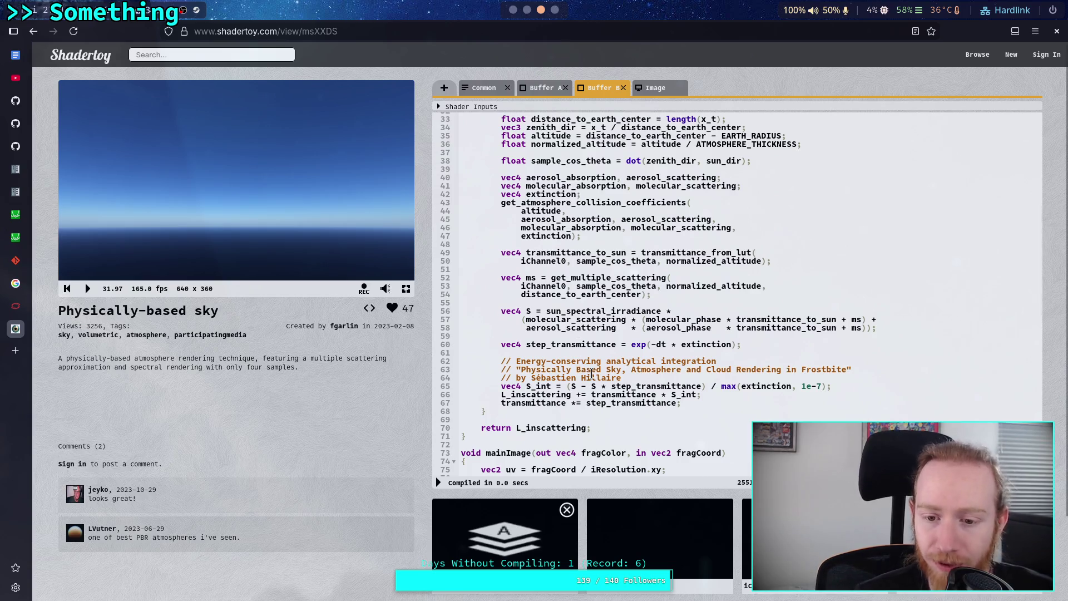
pyautogui.scroll(-10, 591, 373)
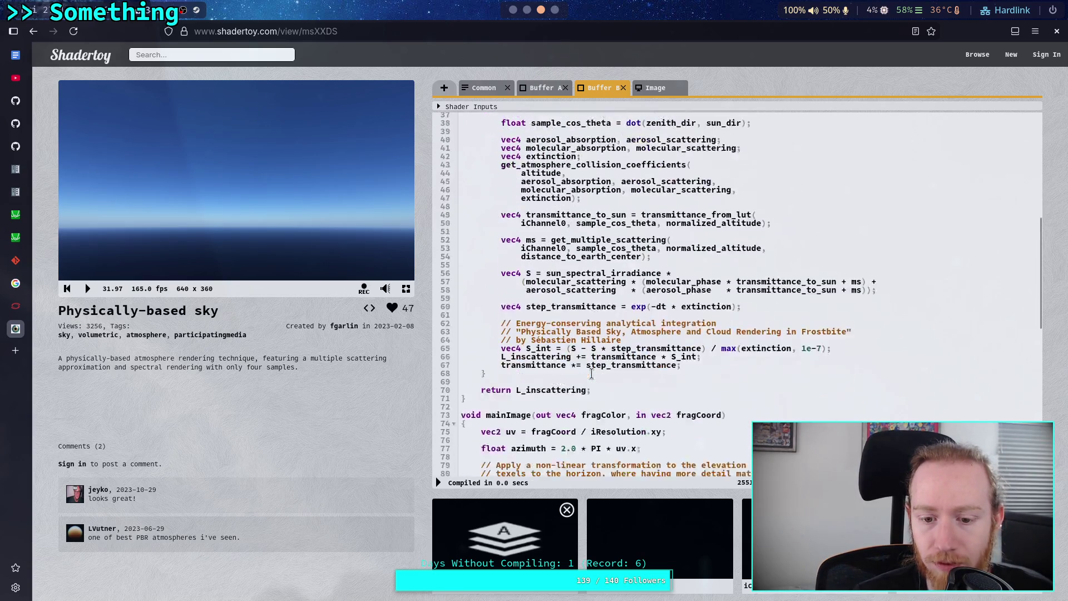
pyautogui.scroll(-3, 591, 373)
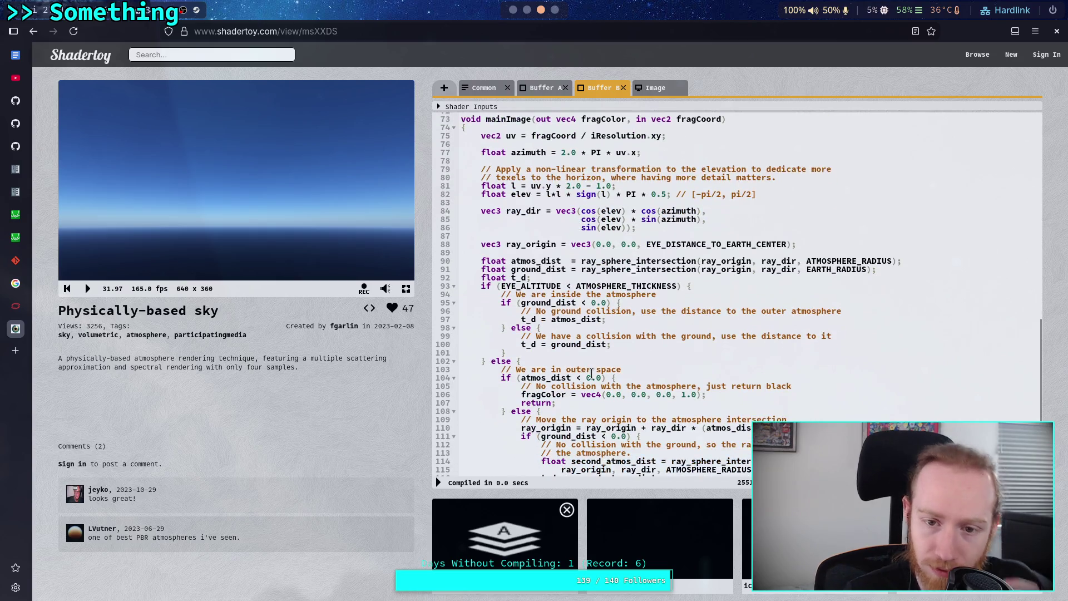
pyautogui.scroll(-5, 591, 372)
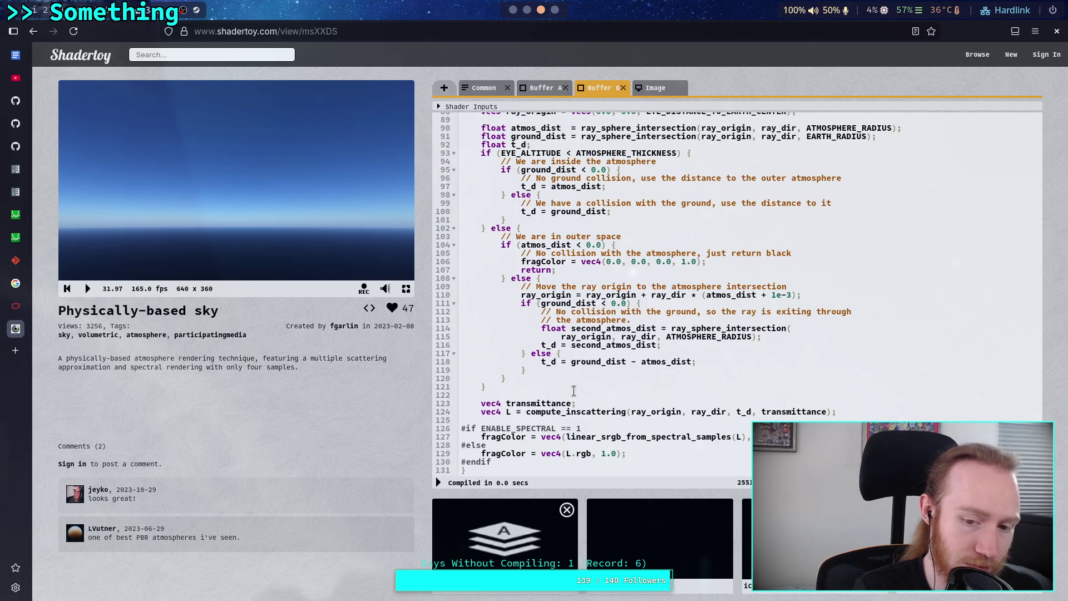
pyautogui.press('super+1')
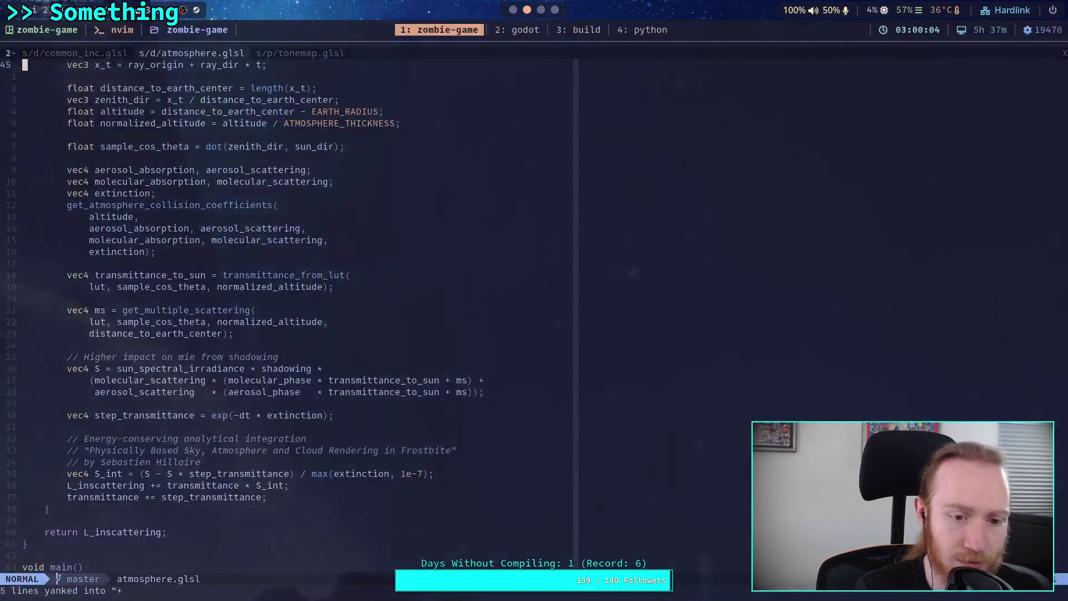
# Review atmosphere.glsl's main() ground_dist intersection and compute_inscattering code.
pyautogui.scroll(-13, 311, 431)
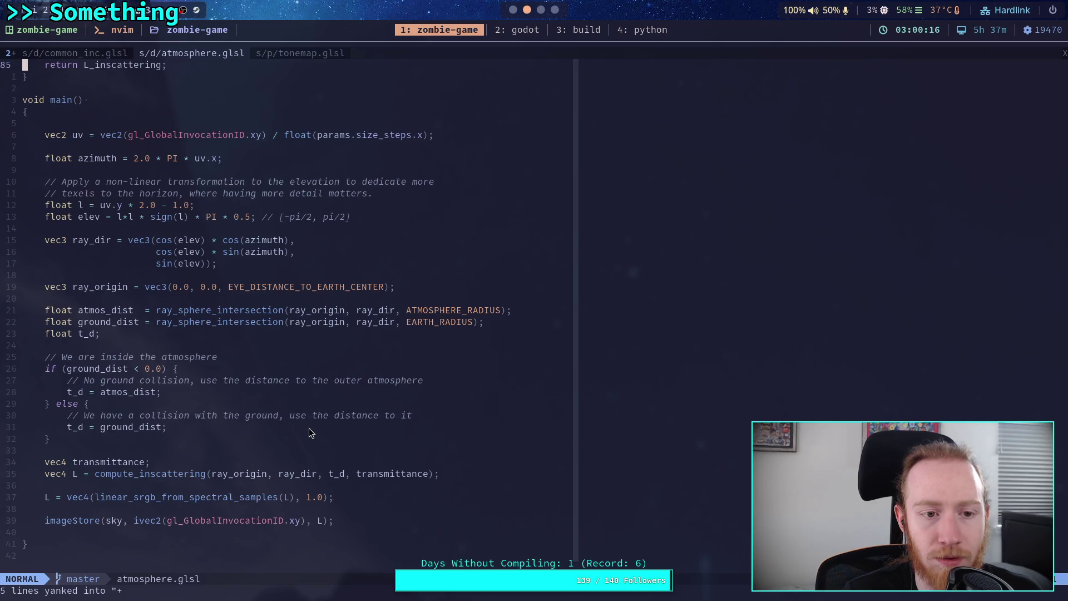
pyautogui.moveTo(76, 162); pyautogui.dragTo(337, 322)
pyautogui.click(337, 322)
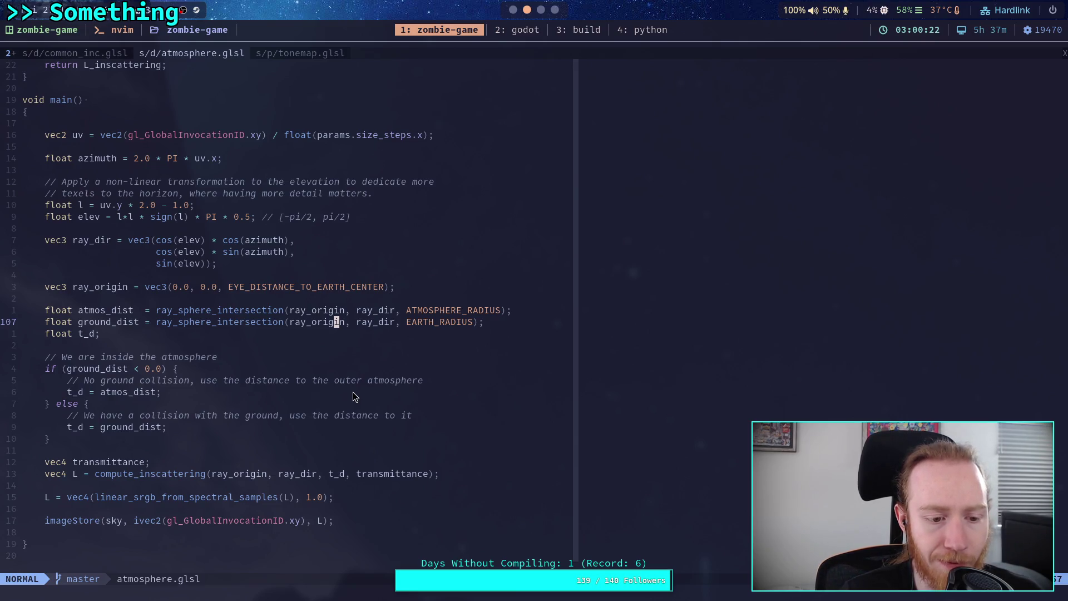
pyautogui.scroll(12, 322, 399)
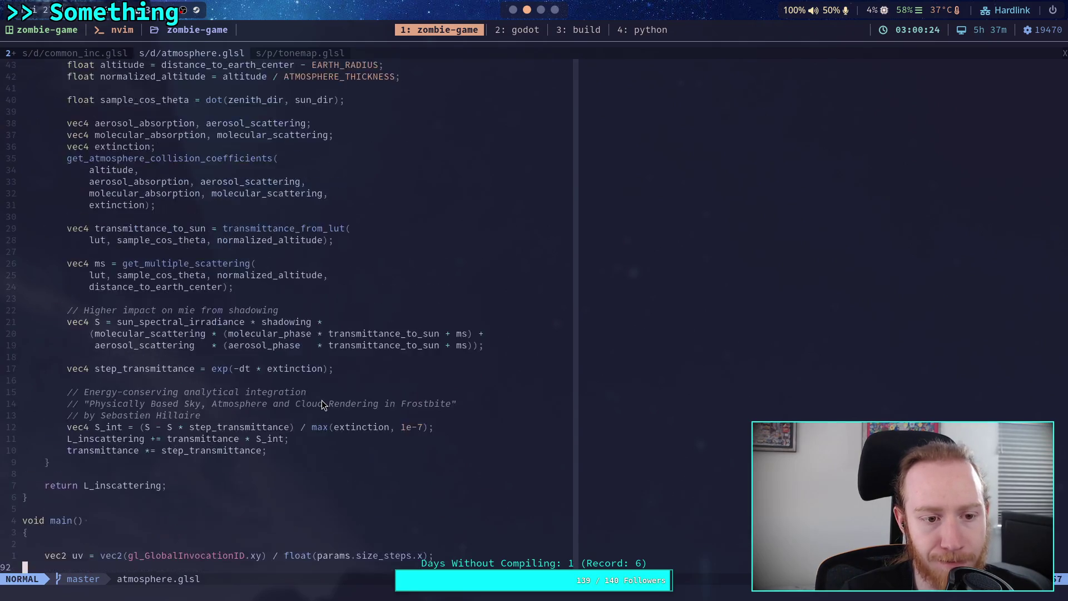
pyautogui.scroll(3, 322, 403)
pyautogui.scroll(4, 321, 400)
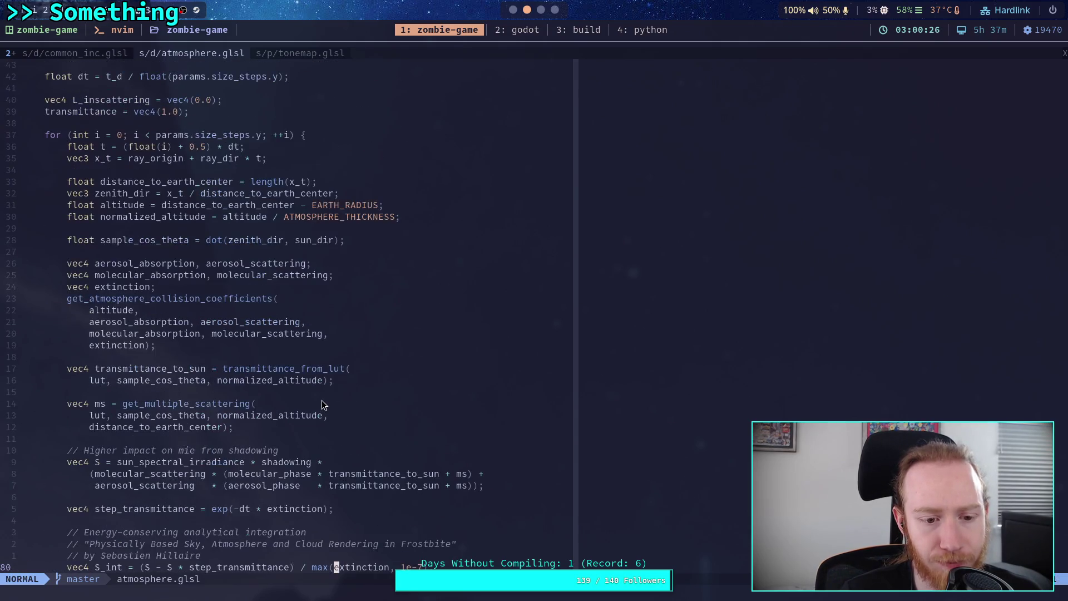
pyautogui.scroll(3, 323, 405)
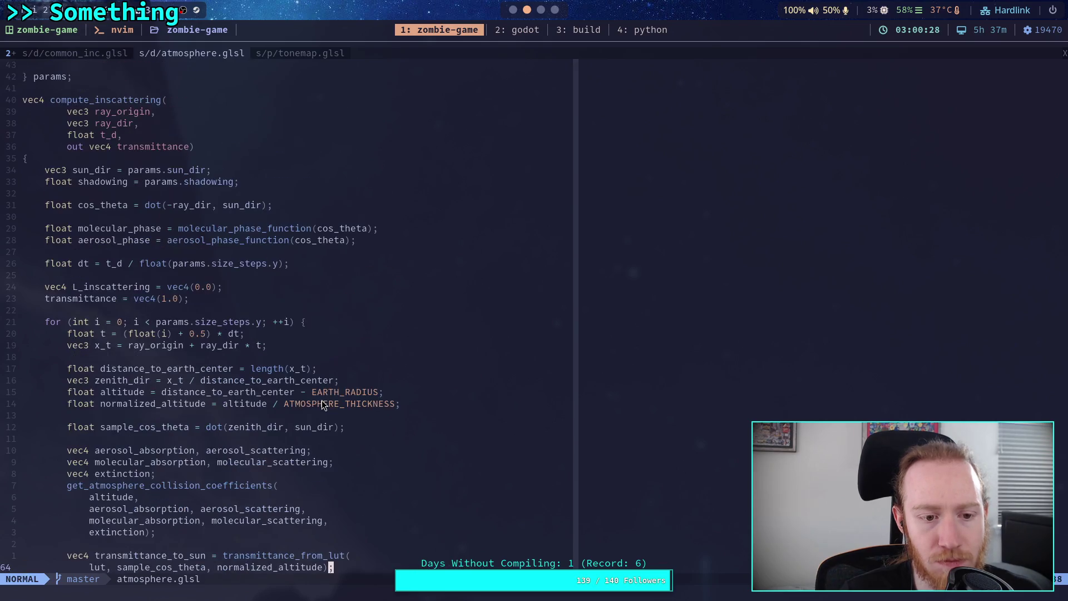
pyautogui.scroll(-2, 322, 400)
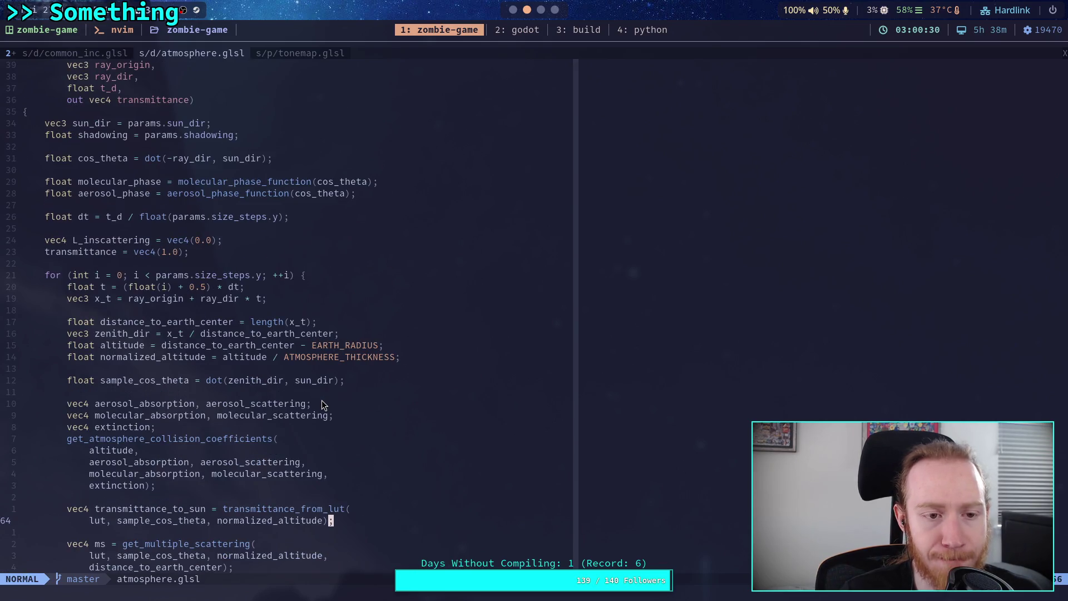
pyautogui.press('super+3')
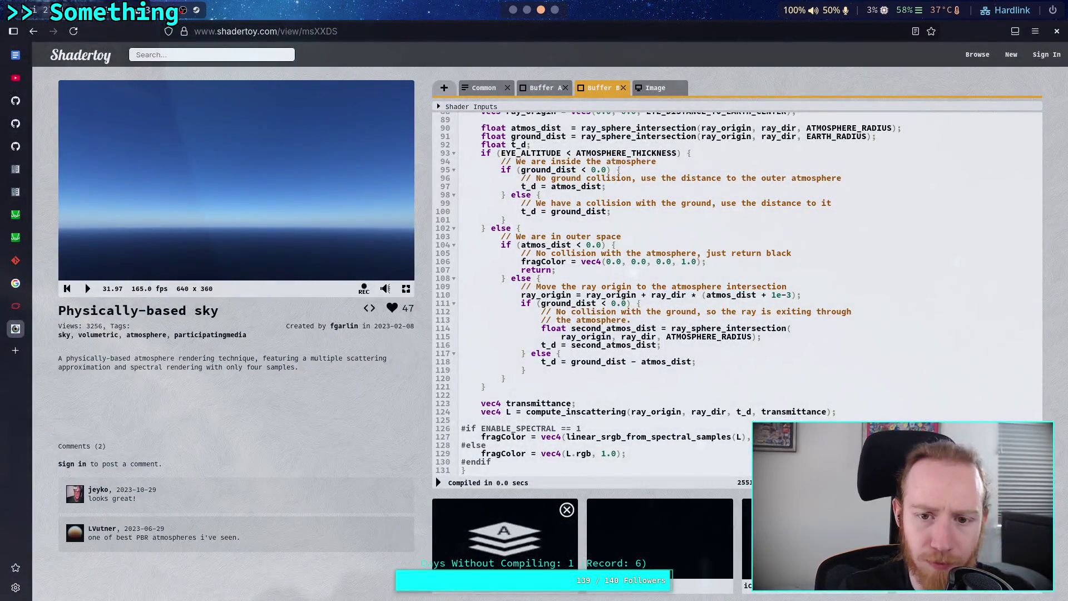
pyautogui.scroll(8, 641, 321)
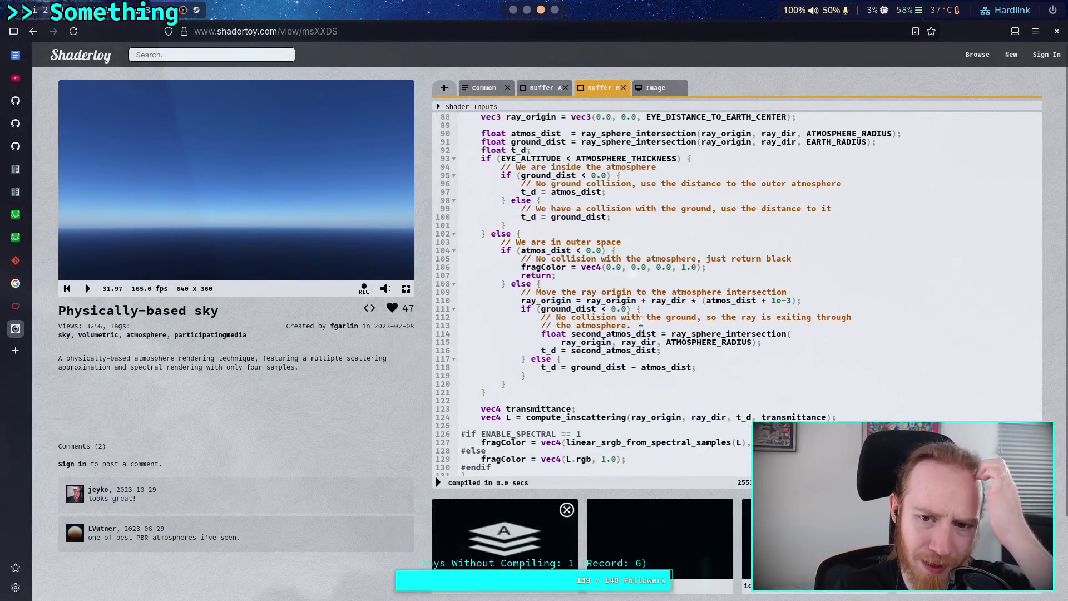
pyautogui.scroll(6, 641, 321)
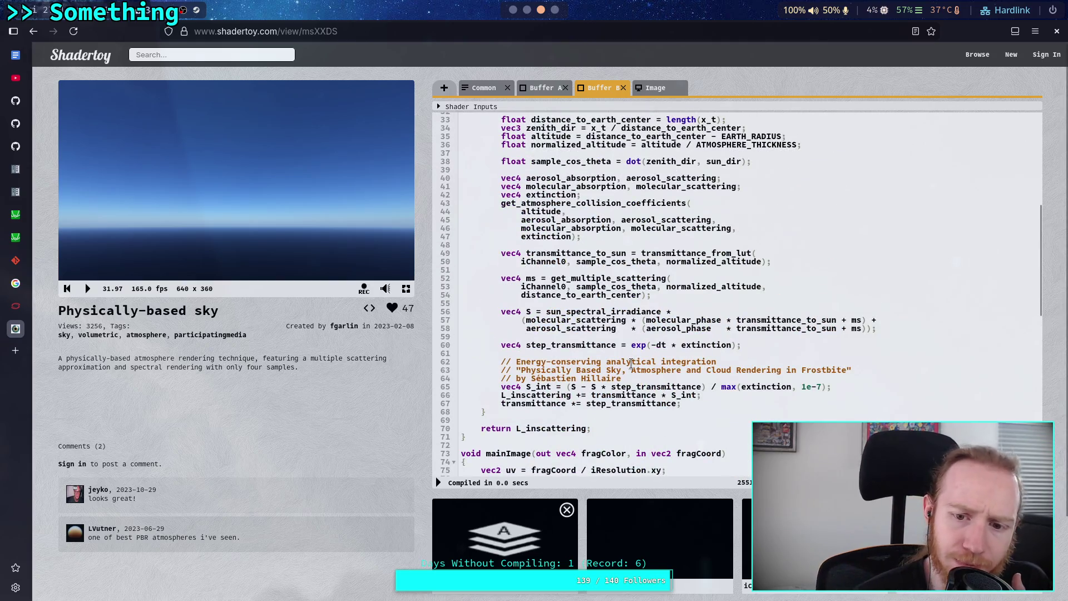
pyautogui.scroll(6, 606, 427)
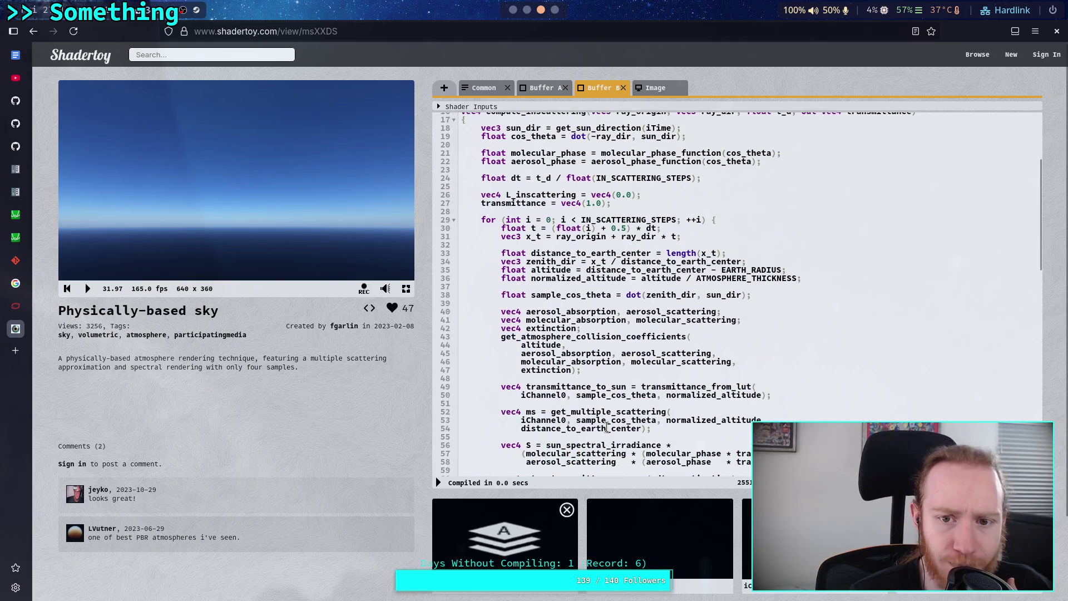
pyautogui.scroll(-2, 606, 427)
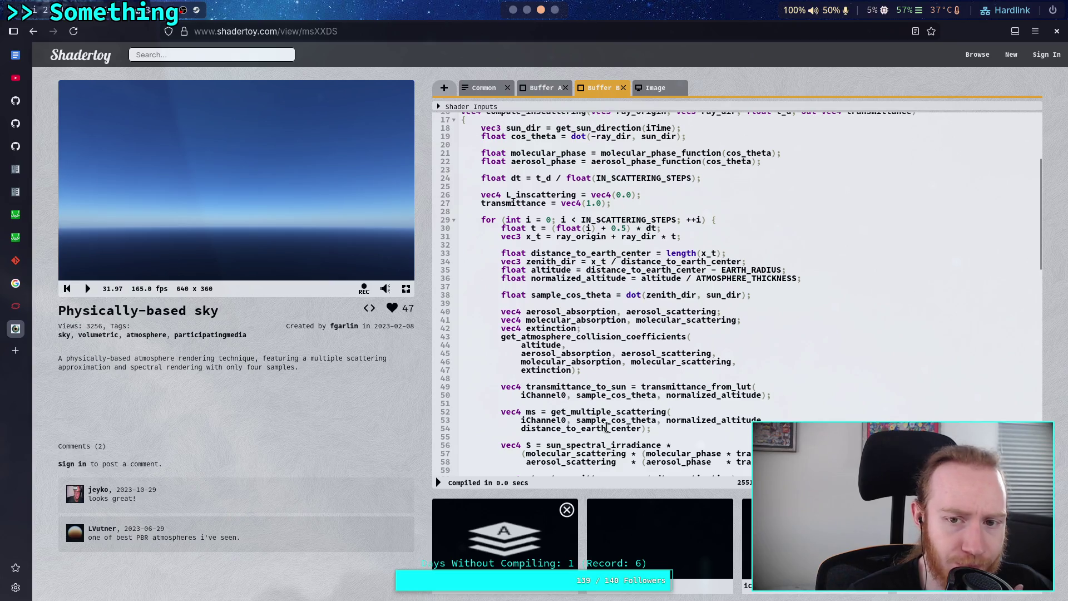
pyautogui.scroll(2, 606, 427)
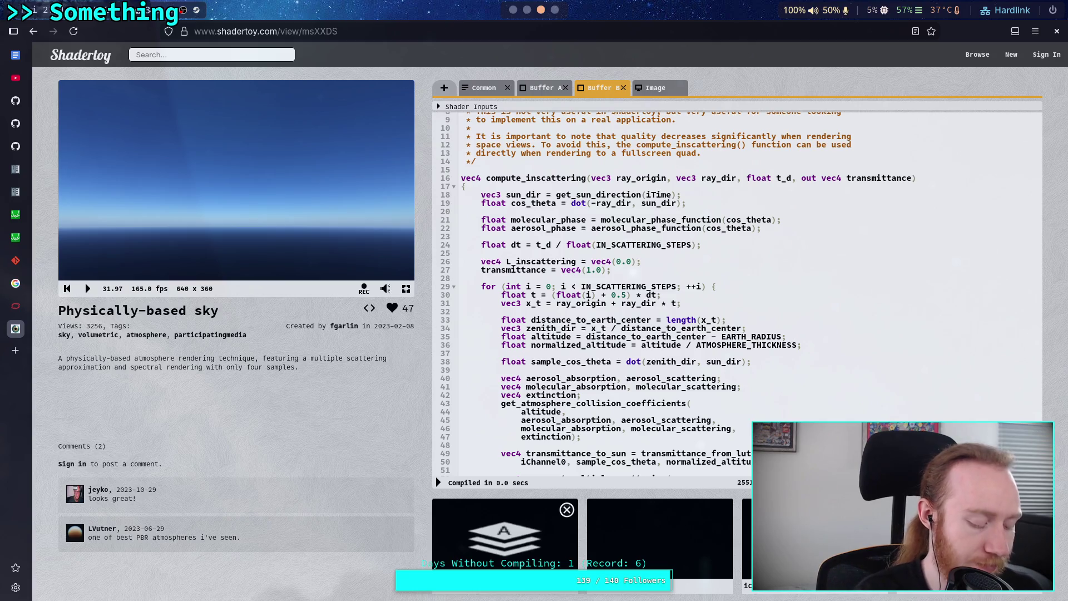
pyautogui.press('super+2')
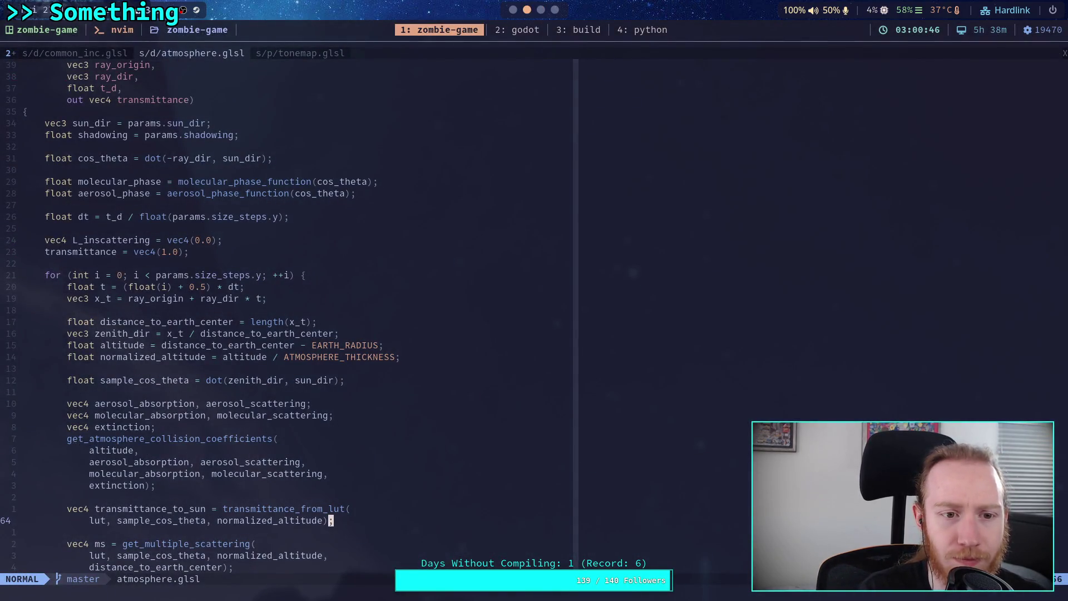
pyautogui.press('super+4')
pyautogui.press('super+2')
pyautogui.press('super+3')
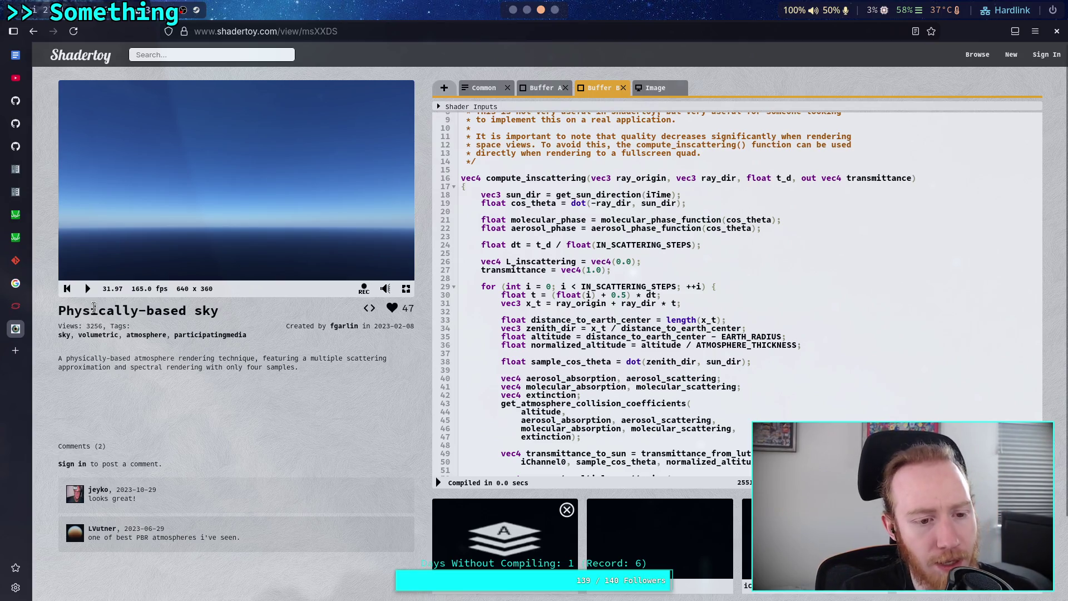
pyautogui.click(67, 288)
pyautogui.click(87, 288)
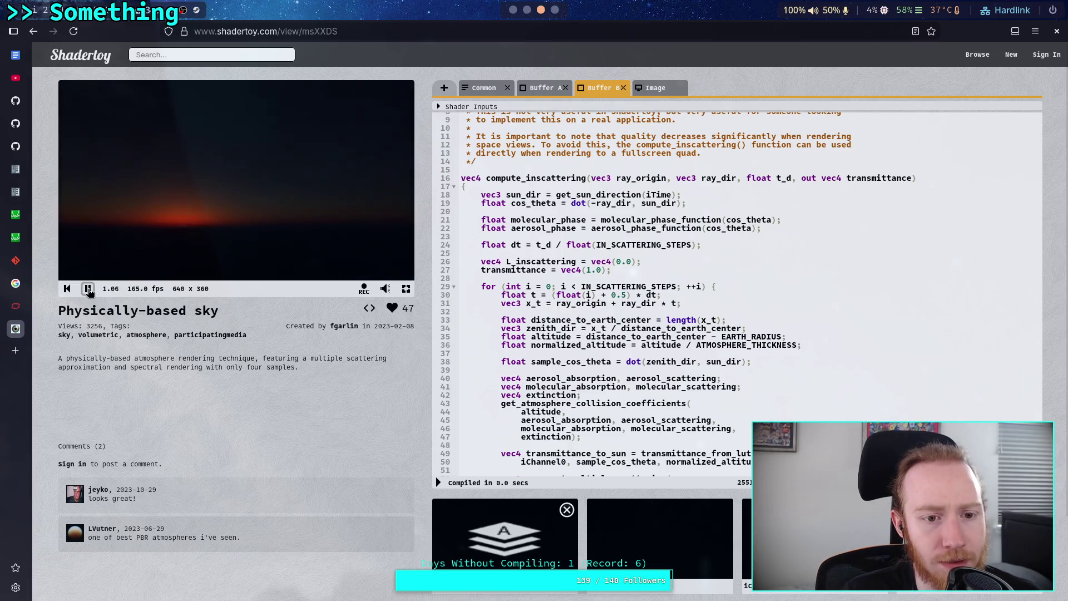
# Pause the Shadertoy sky animation at sunset, resume it, then pause with the sun risen.
pyautogui.click(88, 288)
pyautogui.click(88, 288)
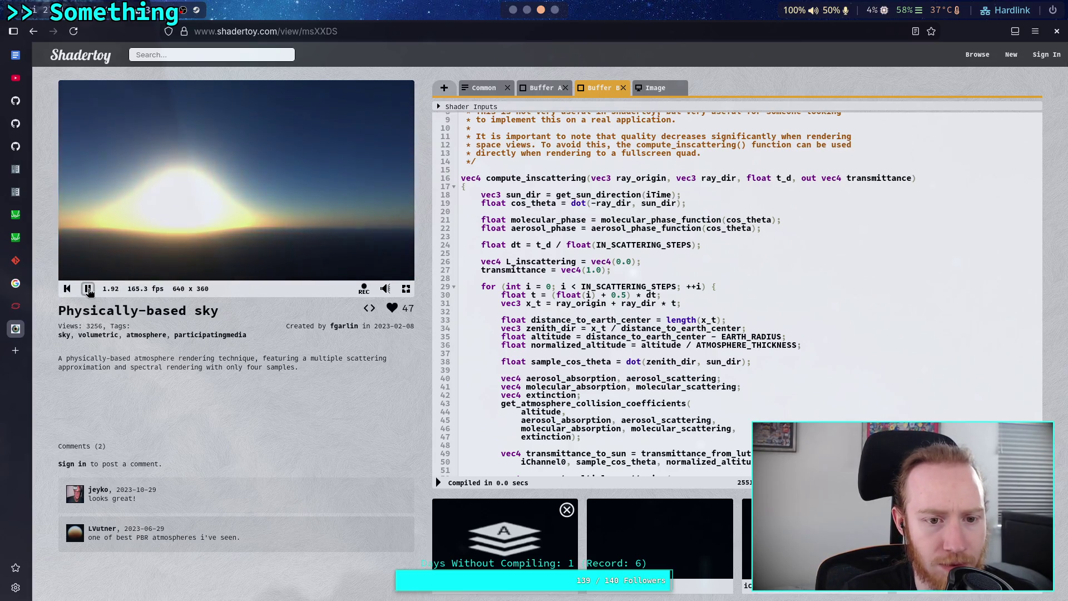
pyautogui.click(88, 288)
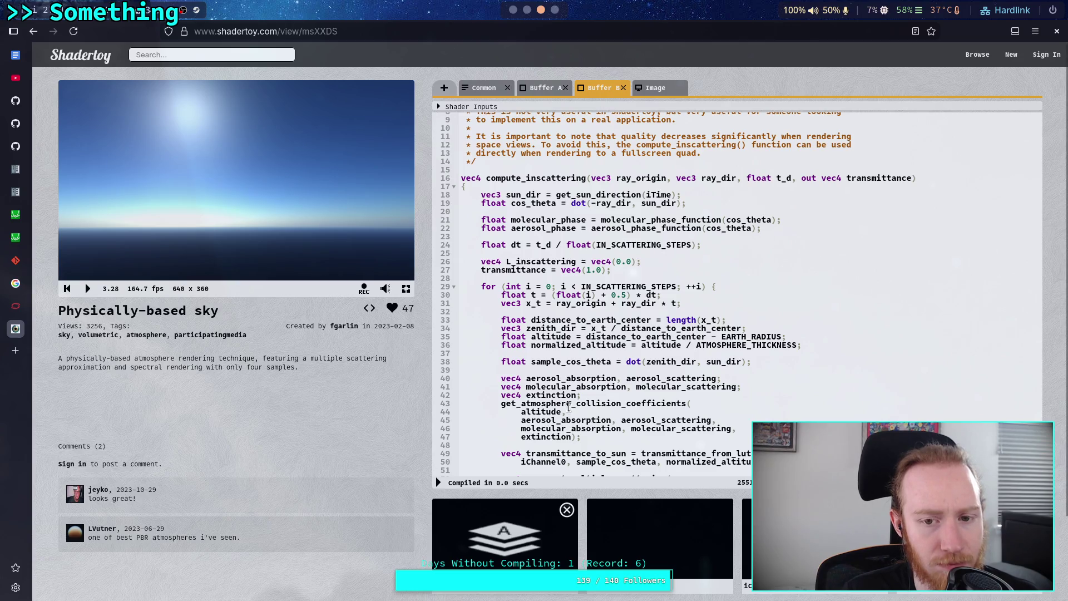
pyautogui.scroll(-8, 567, 404)
pyautogui.scroll(-4, 568, 405)
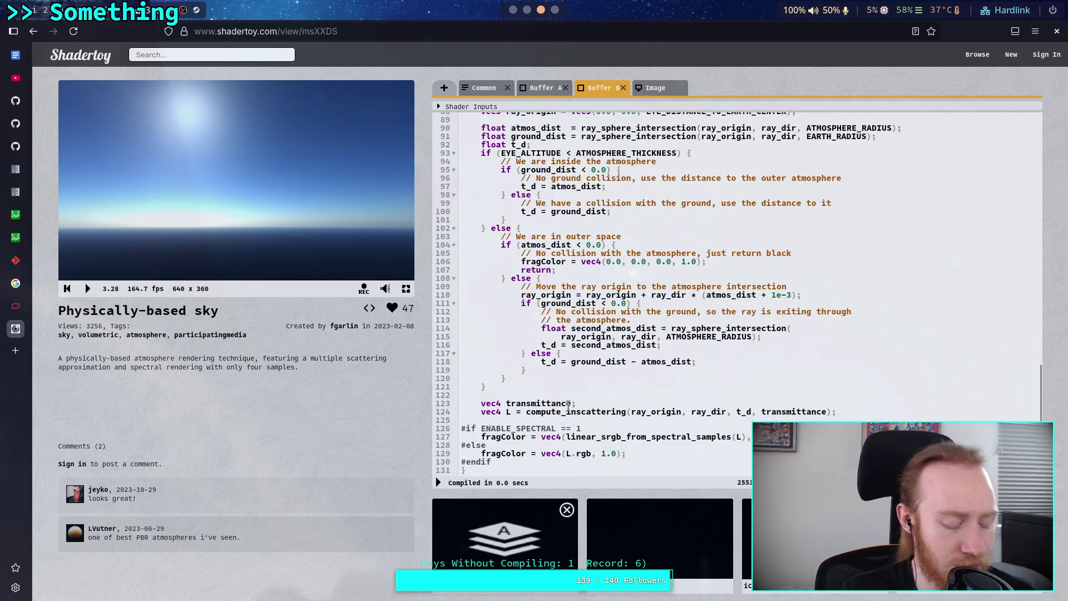
pyautogui.hotkey('alt', 'Tab')
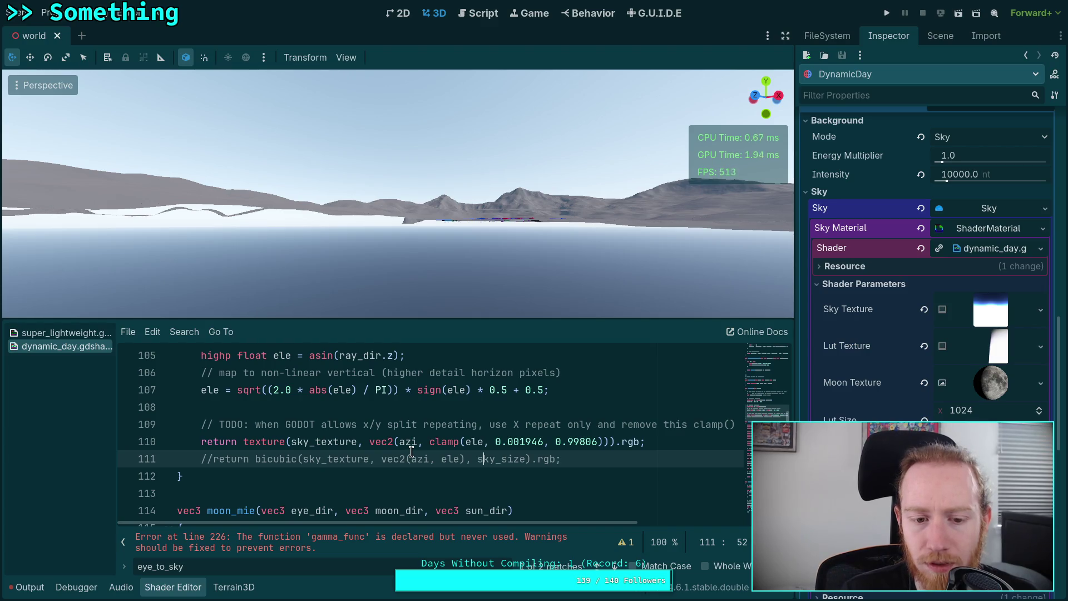
# Collapse environment.tres and expand compositor.tres to reveal the tonemap effect's White 6.0 and Light Curve.
pyautogui.scroll(-1, 411, 452)
pyautogui.scroll(2, 922, 289)
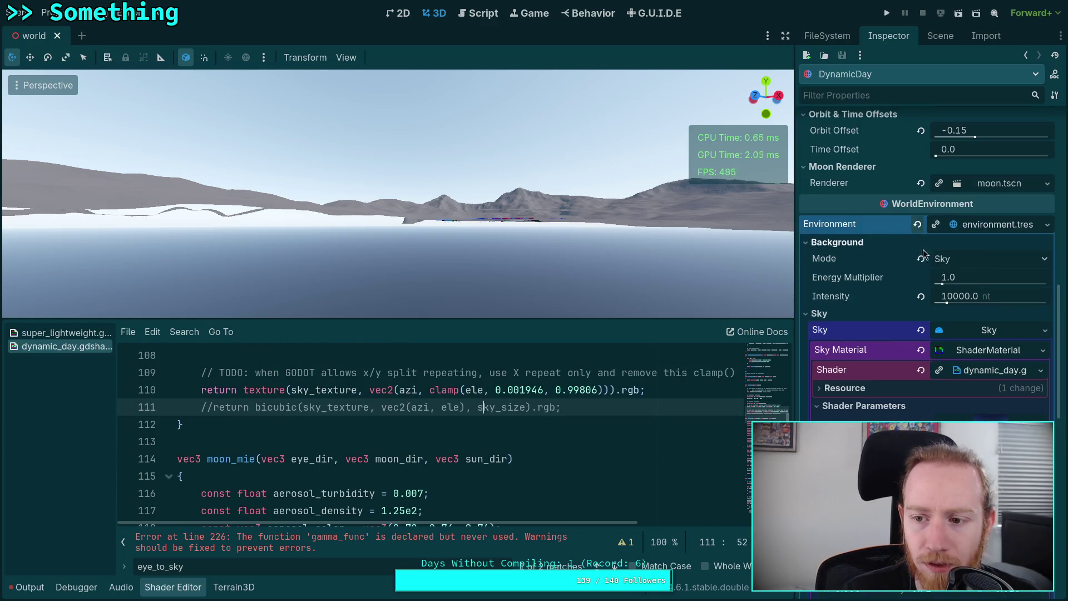
pyautogui.click(990, 226)
pyautogui.click(991, 383)
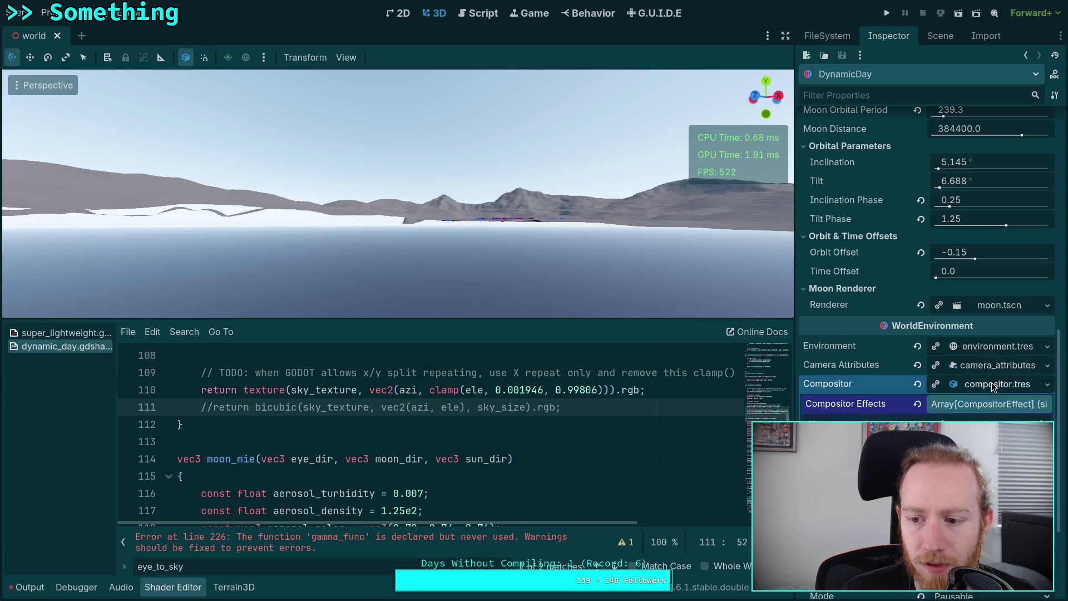
pyautogui.scroll(-3, 979, 381)
pyautogui.click(986, 359)
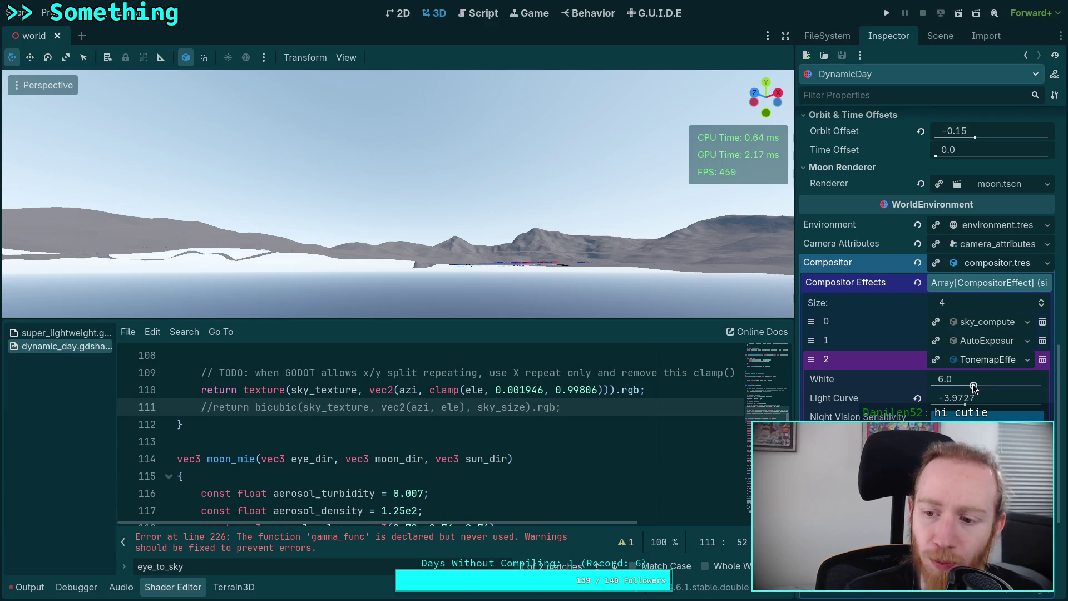
# Test lower tonemap White values, then set White to exactly 4.0.
pyautogui.moveTo(973, 386)
pyautogui.mouseDown()
pyautogui.moveTo(949, 385)
pyautogui.moveTo(971, 387)
pyautogui.mouseUp()
pyautogui.moveTo(994, 388)
pyautogui.mouseDown()
pyautogui.moveTo(1011, 387)
pyautogui.moveTo(944, 385)
pyautogui.mouseUp()
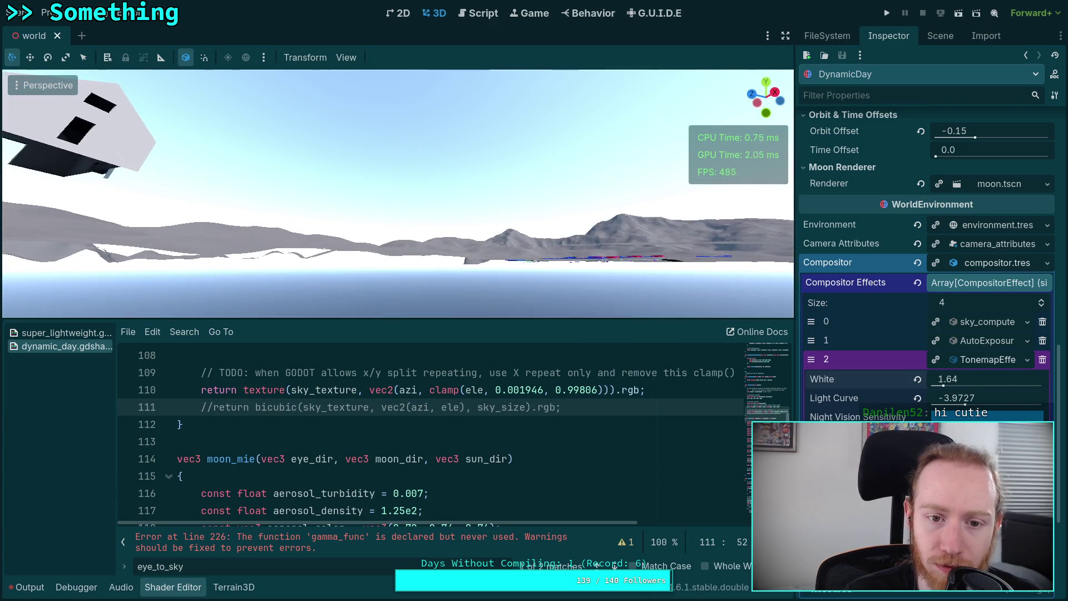
pyautogui.moveTo(944, 385); pyautogui.dragTo(954, 385)
pyautogui.moveTo(827, 378)
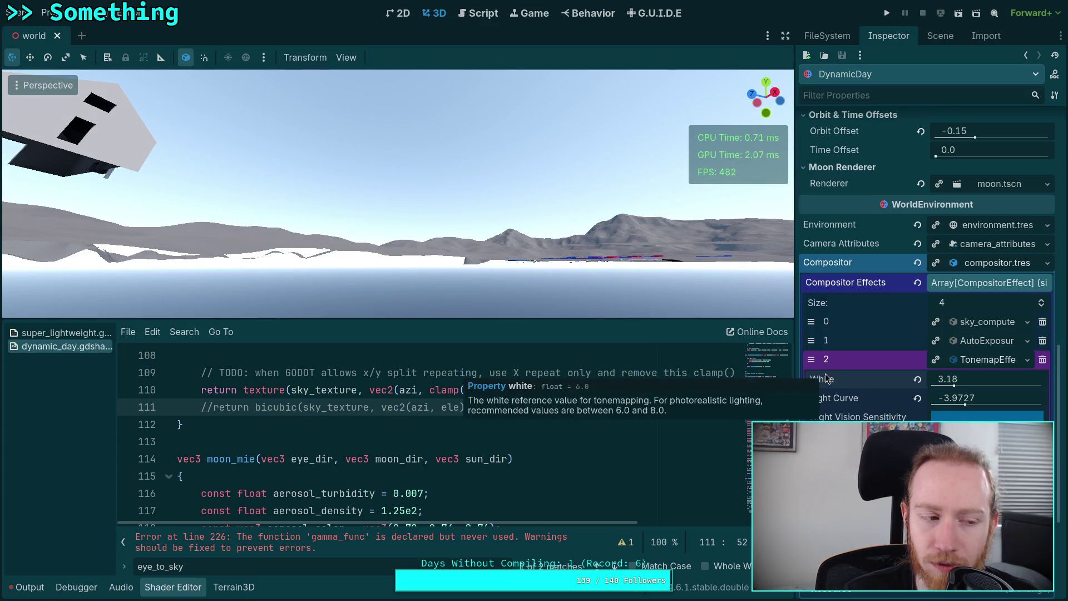
pyautogui.click(980, 380)
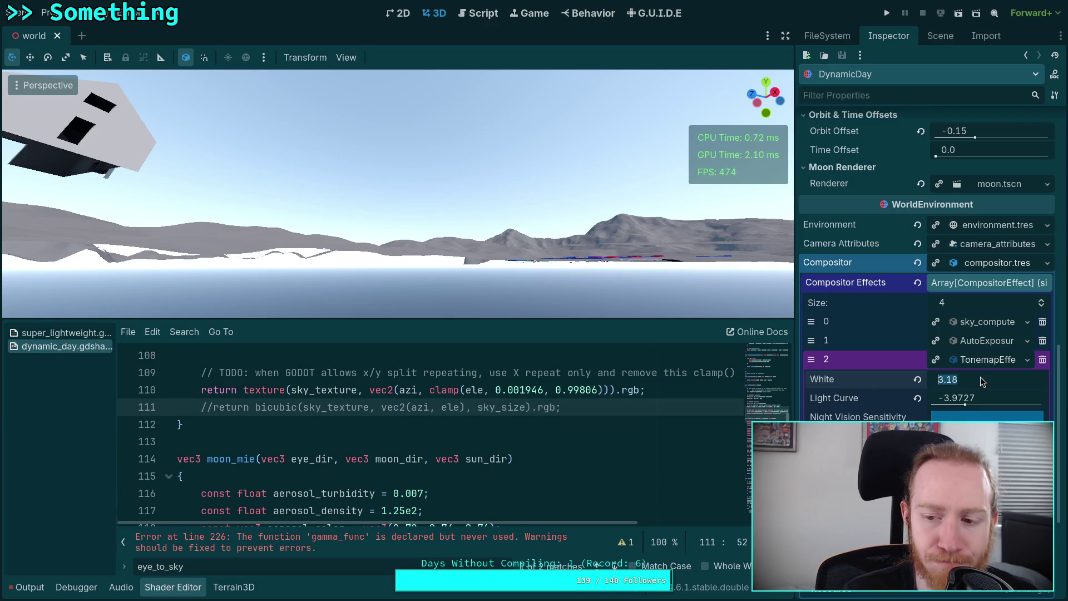
pyautogui.write('4')
pyautogui.press('Return')
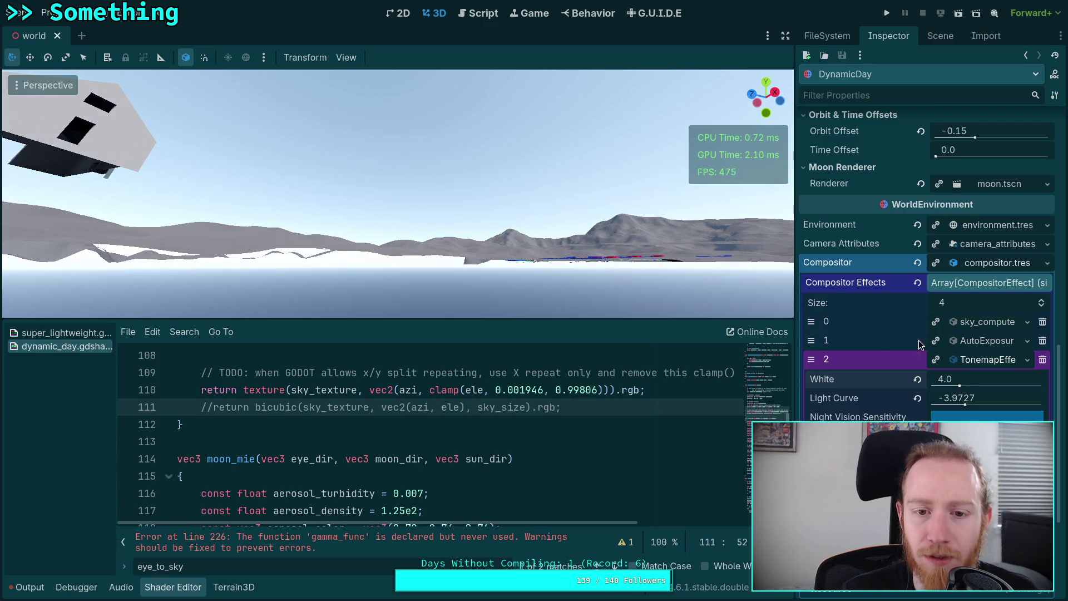
# Inspect the AutoExposure and sky_compute effect settings, then expand the camera attributes resource.
pyautogui.moveTo(848, 401)
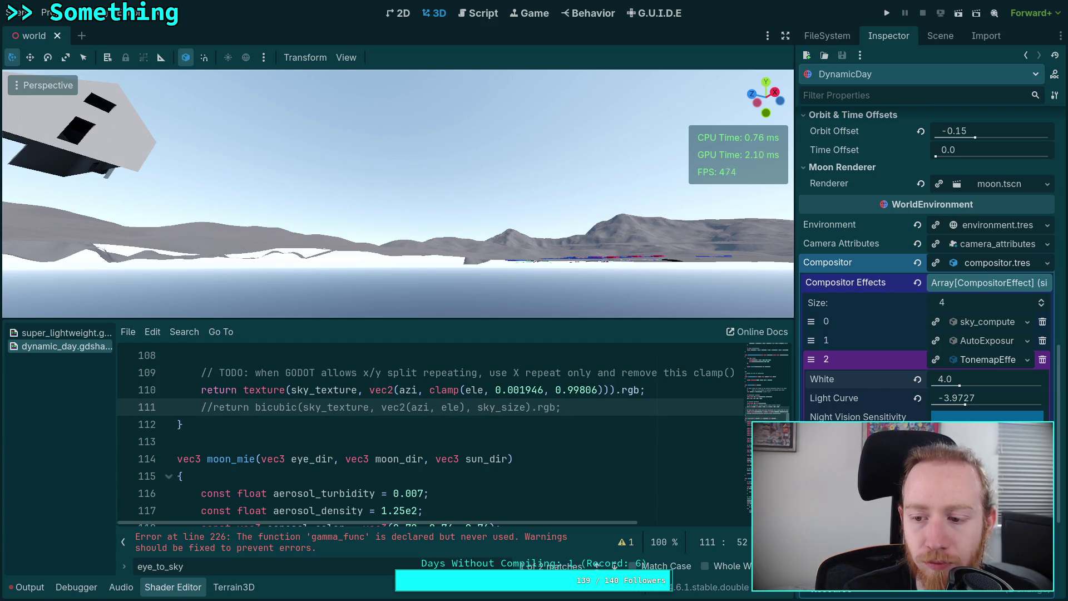
pyautogui.moveTo(943, 358)
pyautogui.click(990, 345)
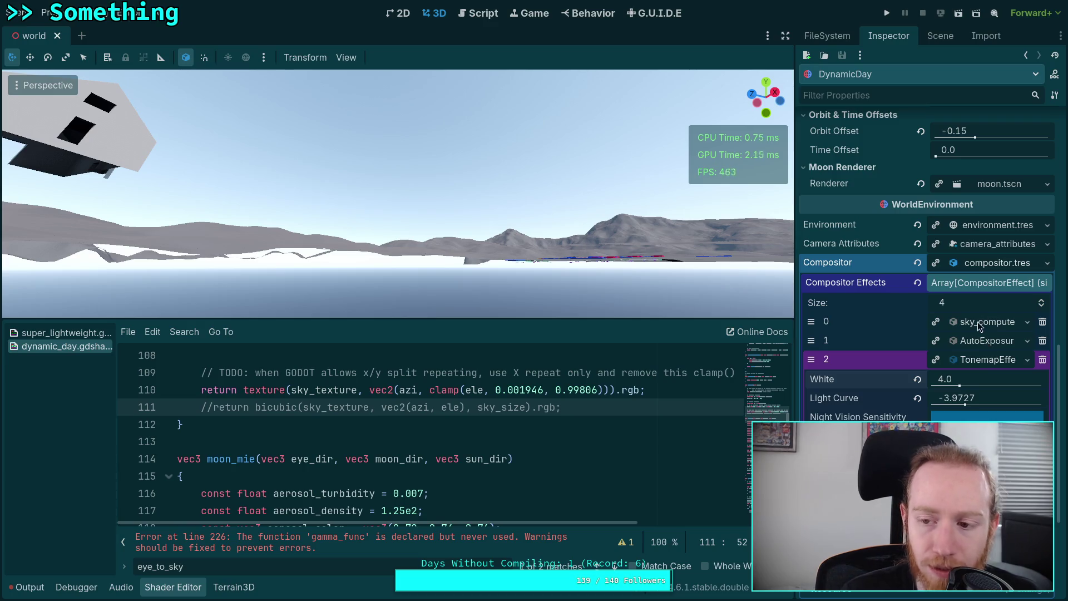
pyautogui.click(977, 322)
pyautogui.scroll(-2, 831, 398)
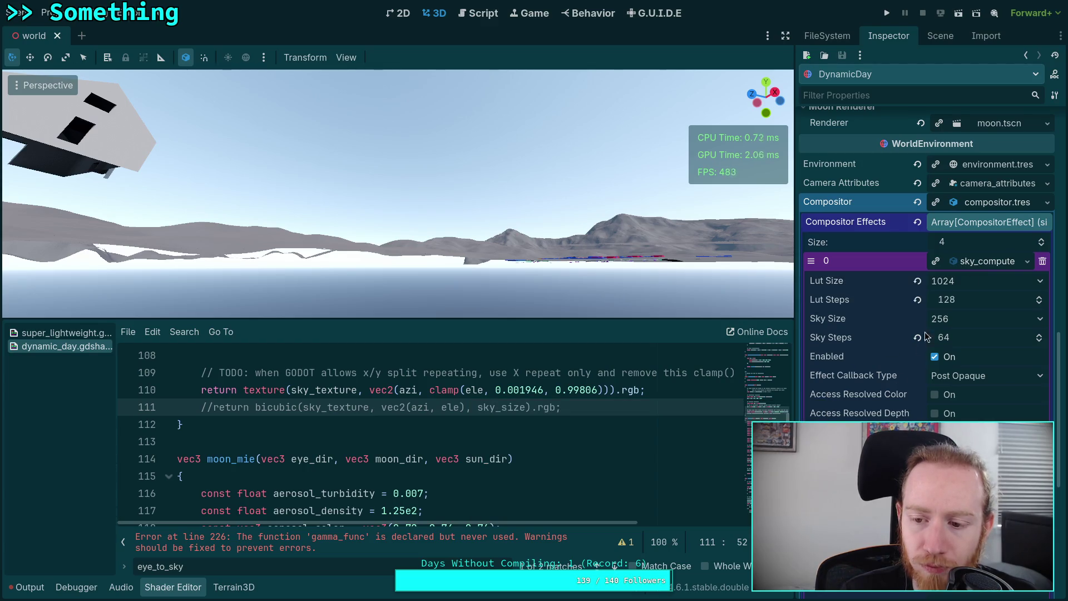
pyautogui.moveTo(883, 399)
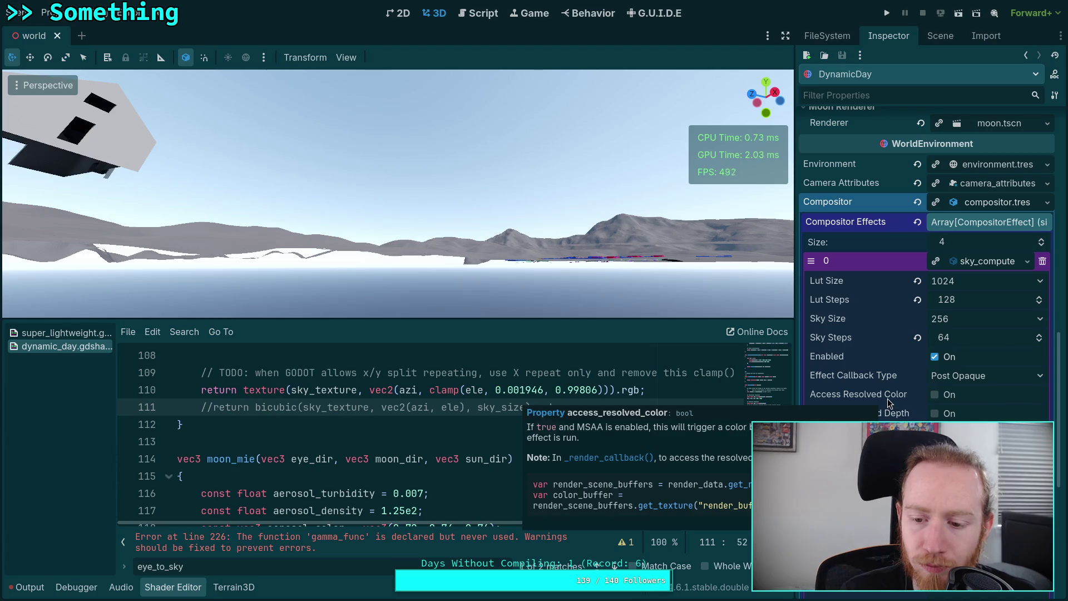
pyautogui.click(979, 261)
pyautogui.click(973, 305)
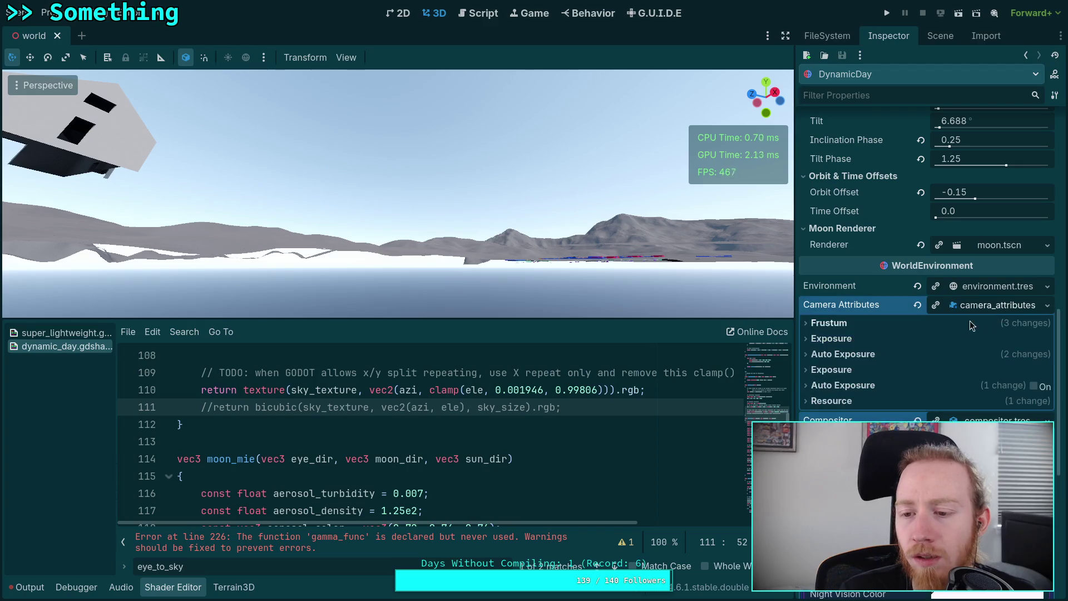
# Raise the Auto Exposure max exposure value, then reset it to 1.0 EV100.
pyautogui.click(842, 355)
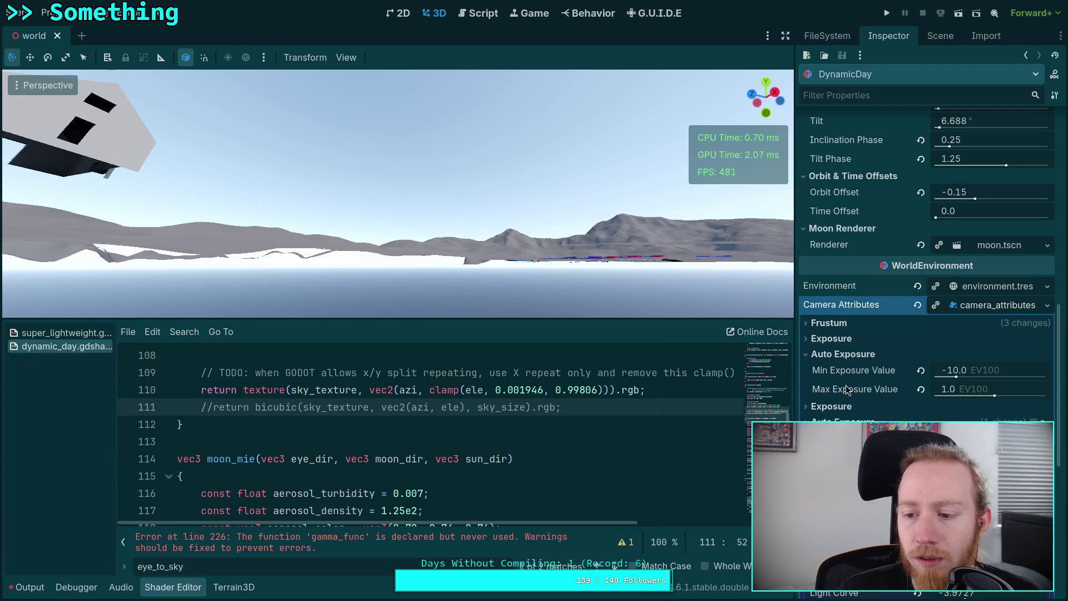
pyautogui.moveTo(946, 392); pyautogui.dragTo(1018, 392)
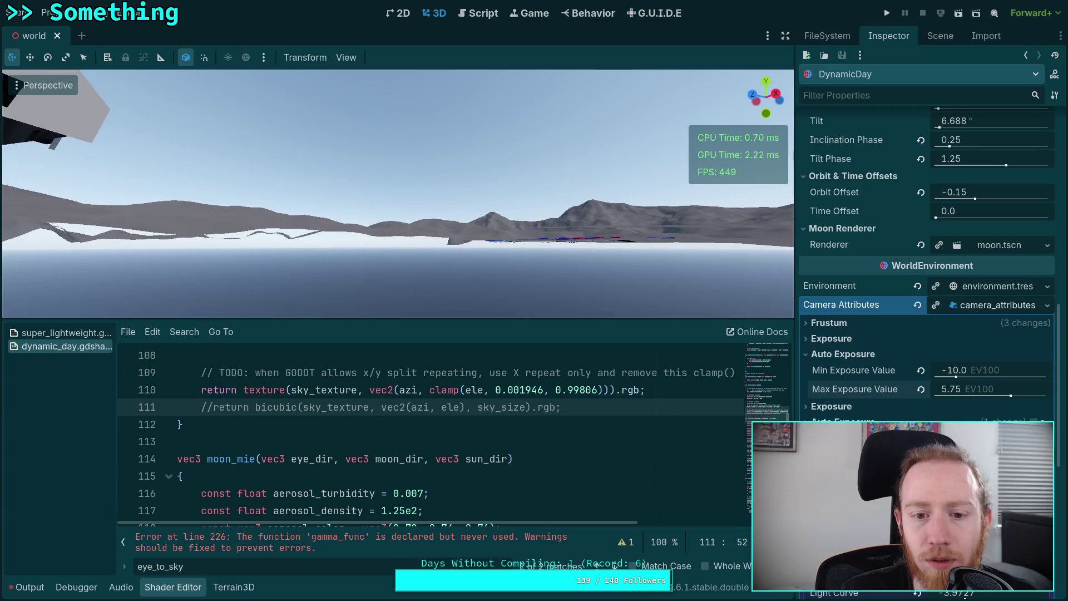
pyautogui.click(921, 389)
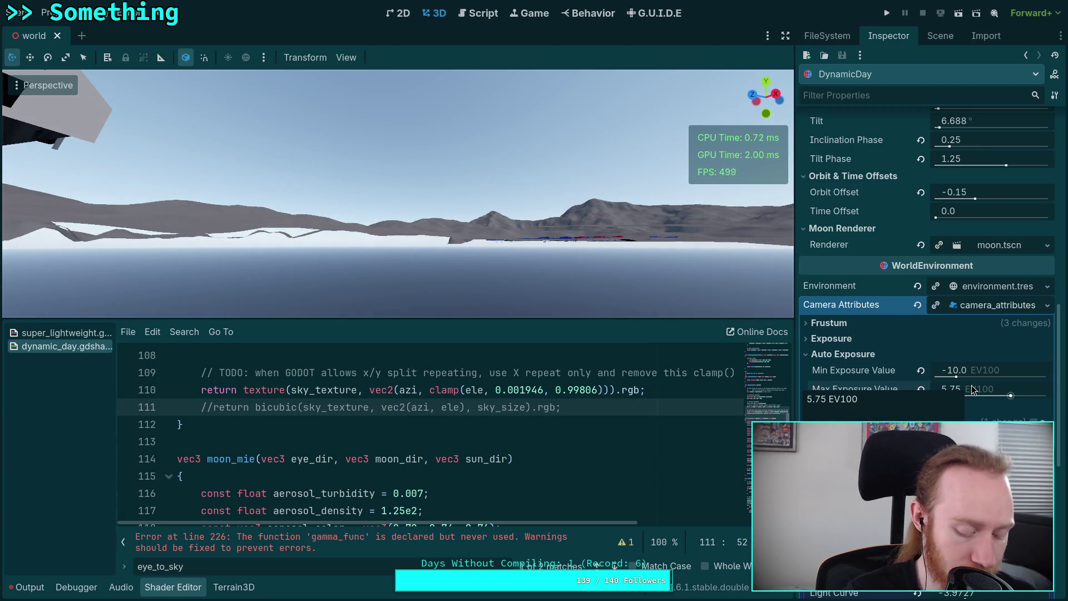
# Drag the tonemap effect's White value back to 6.0.
pyautogui.scroll(-10, 926, 251)
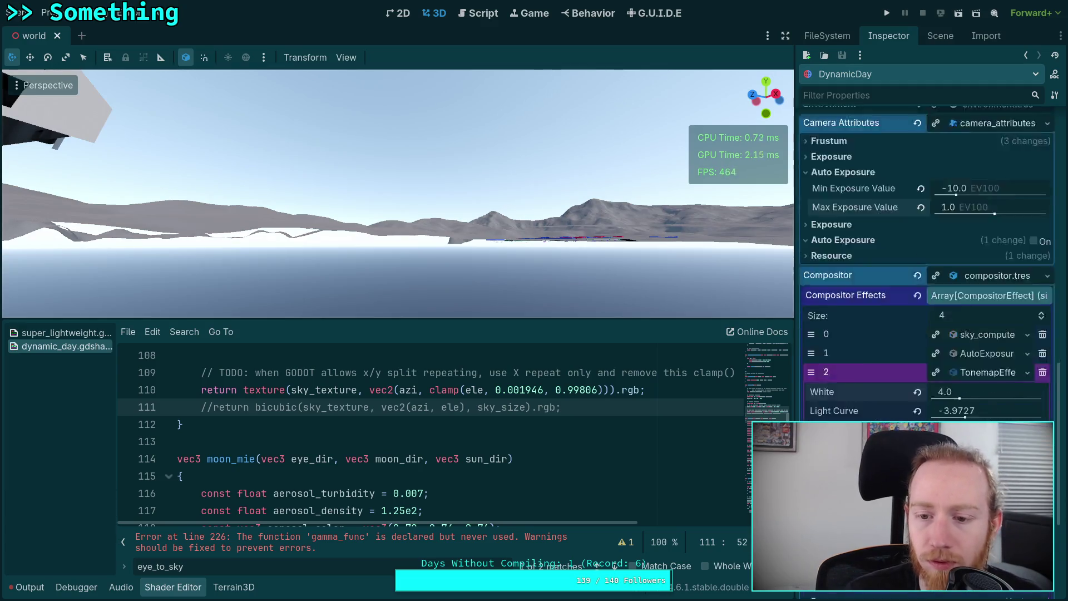
pyautogui.scroll(2, 926, 250)
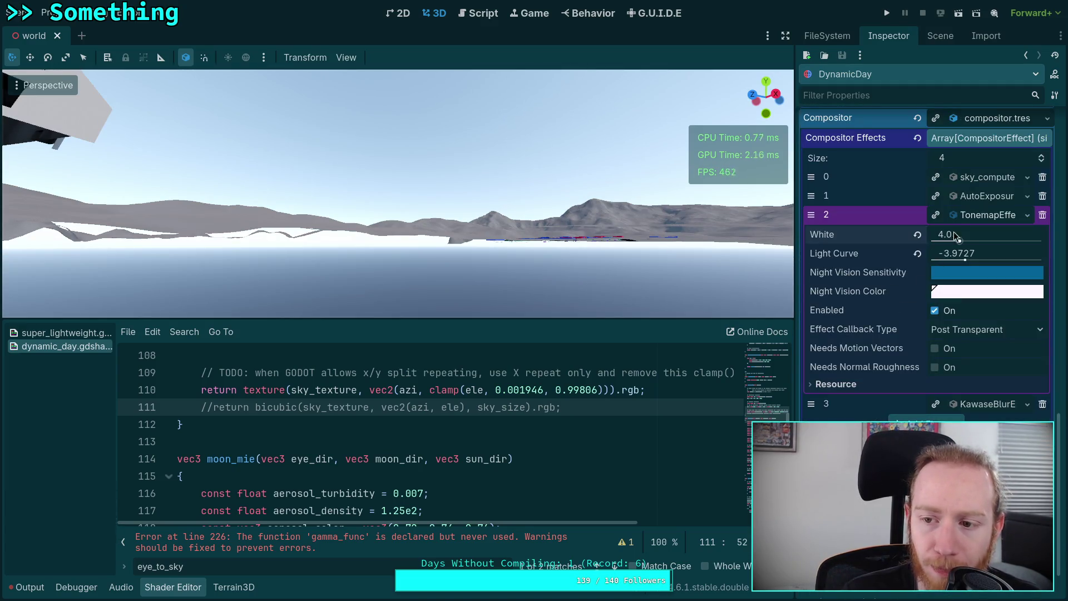
pyautogui.moveTo(959, 229); pyautogui.dragTo(985, 229)
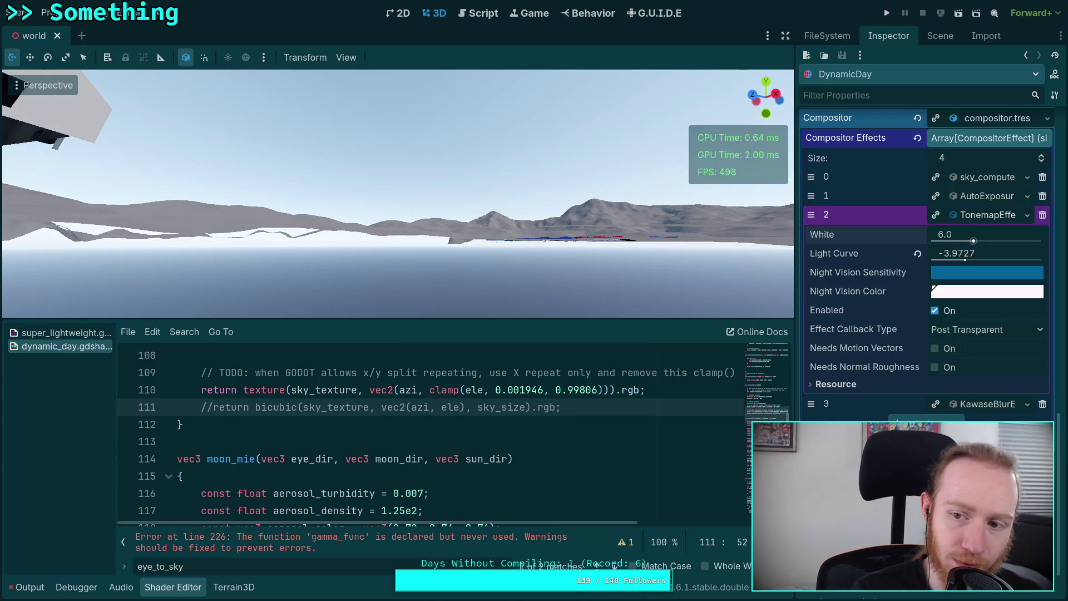
# In Shadertoy's Image pass, edit the tonemap white value on line 159 and recompile.
pyautogui.press('super+Right')
pyautogui.press('super+Right')
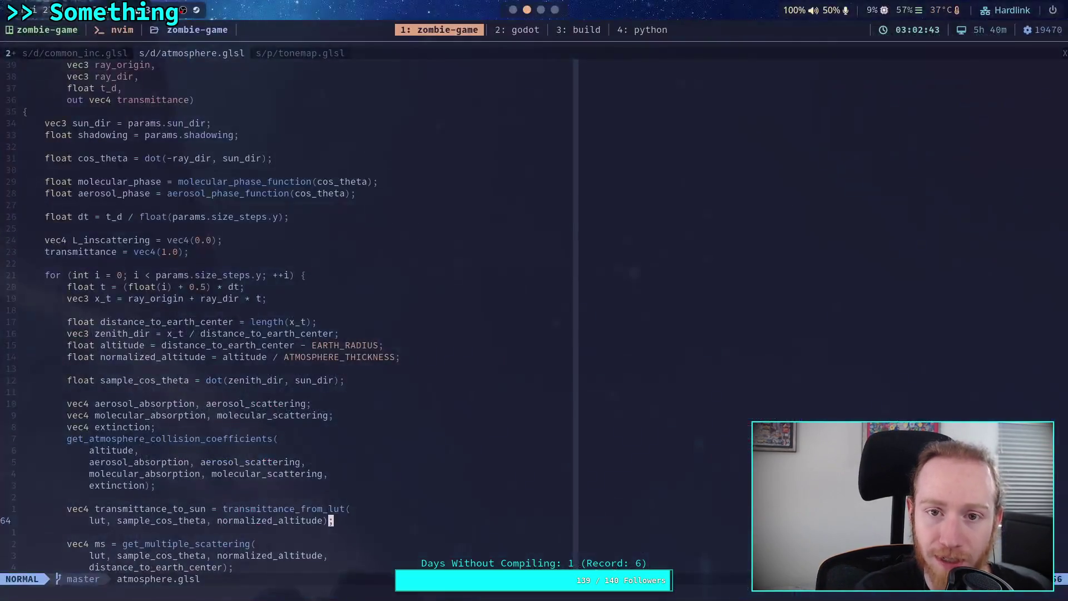
pyautogui.scroll(4, 639, 250)
pyautogui.scroll(-4, 639, 250)
pyautogui.click(652, 89)
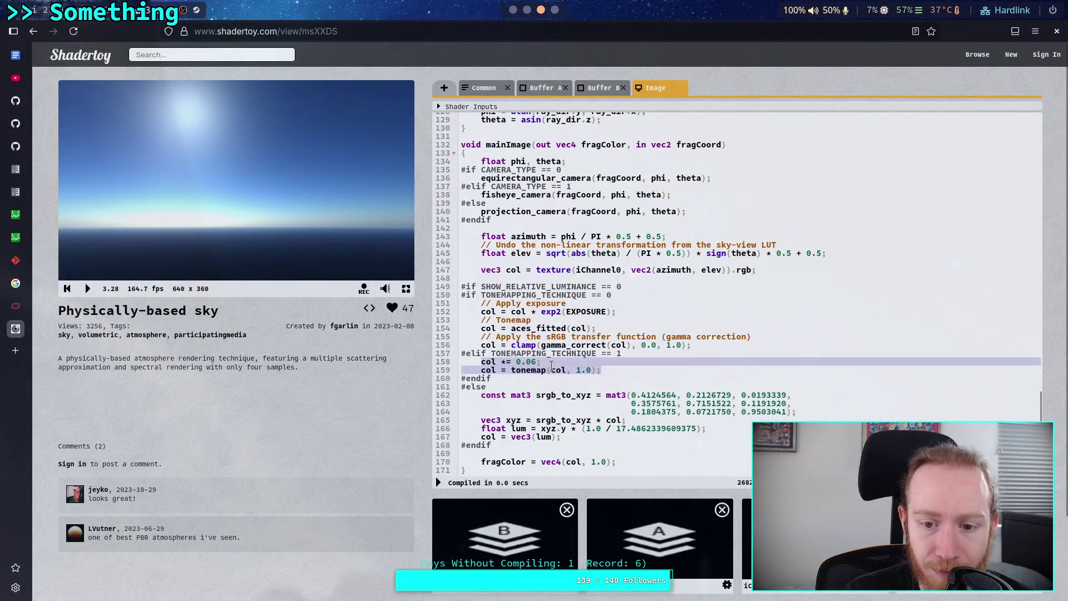
pyautogui.click(579, 369)
pyautogui.press('Delete')
pyautogui.write('7')
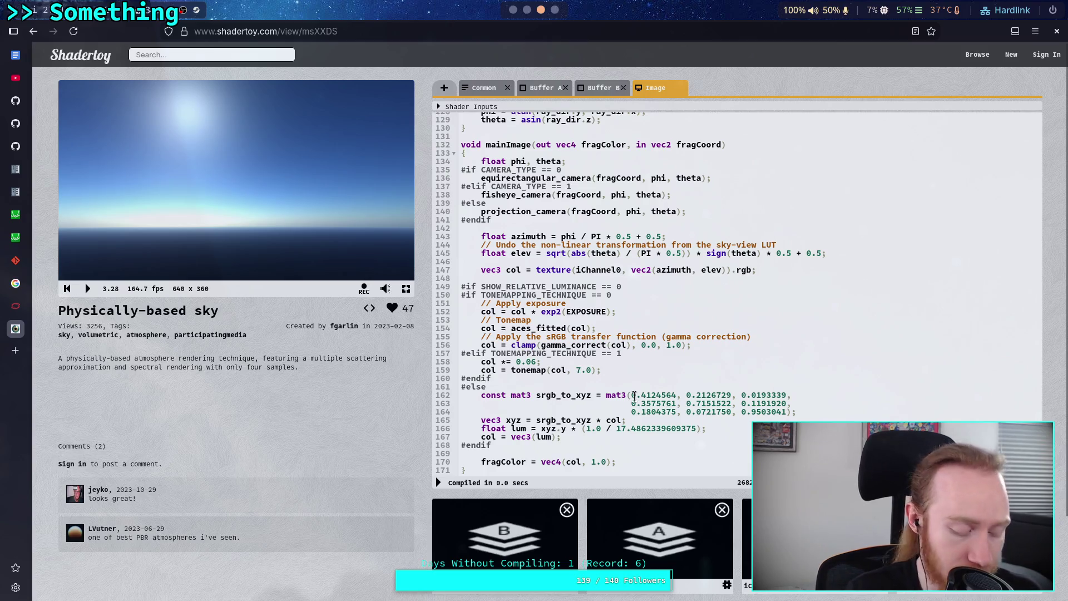
pyautogui.click(438, 482)
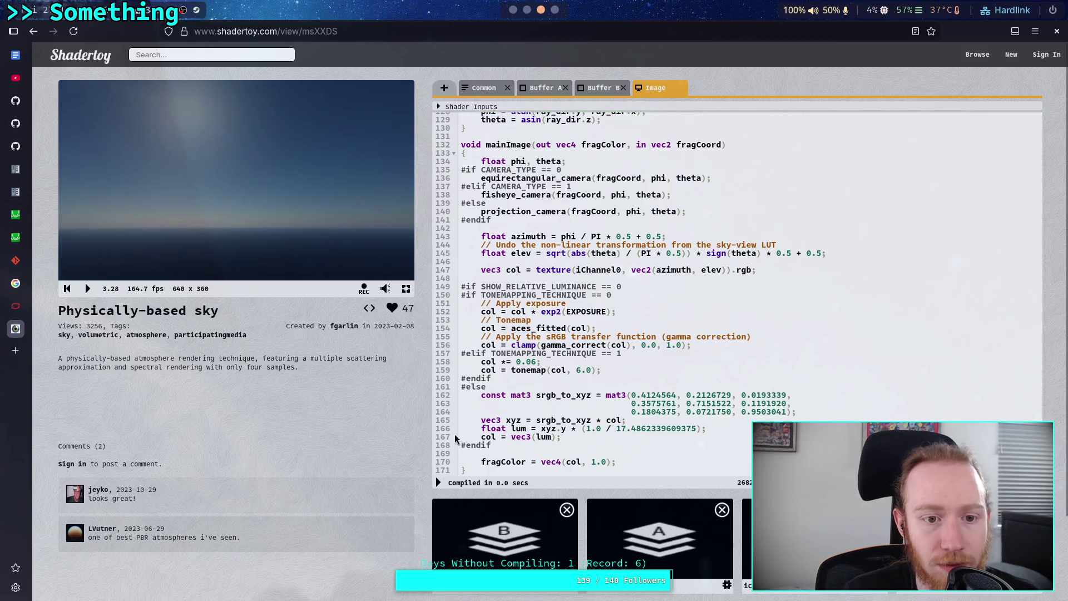
# Raise the pre-tonemap colour scale through 0.1 and 0.2 to 0.3, recompiling each time.
pyautogui.rightClick(292, 238)
pyautogui.press('Escape')
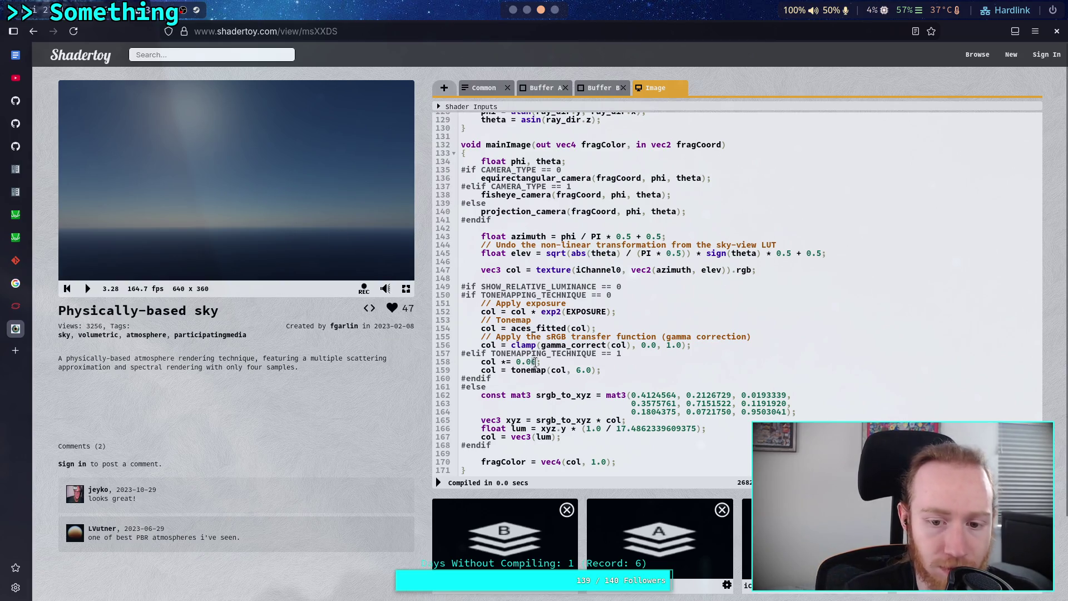
pyautogui.write('3')
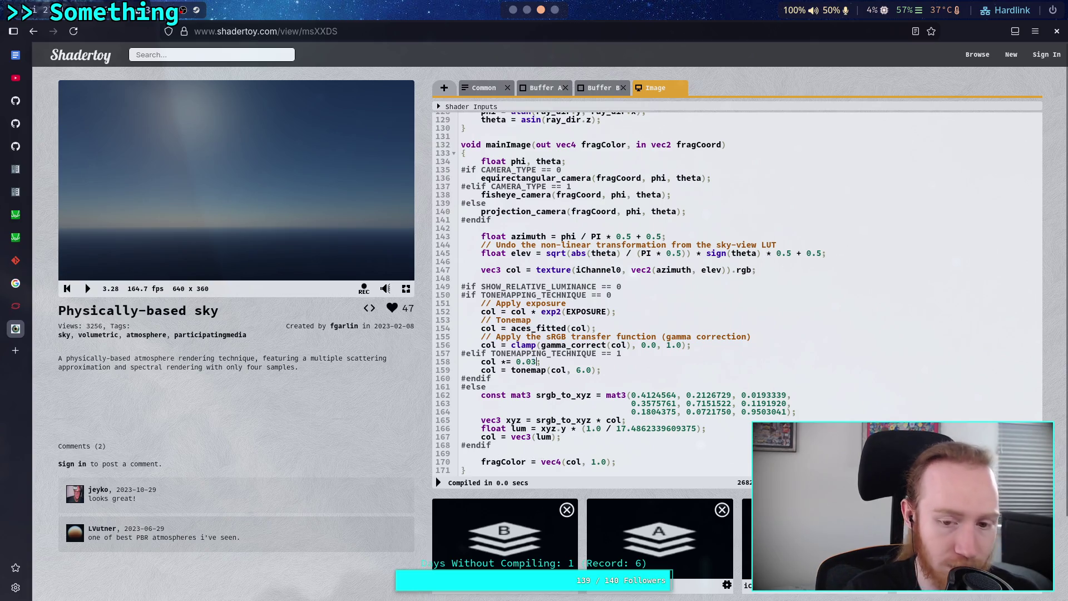
pyautogui.write('1')
pyautogui.hotkey('alt', 'Return')
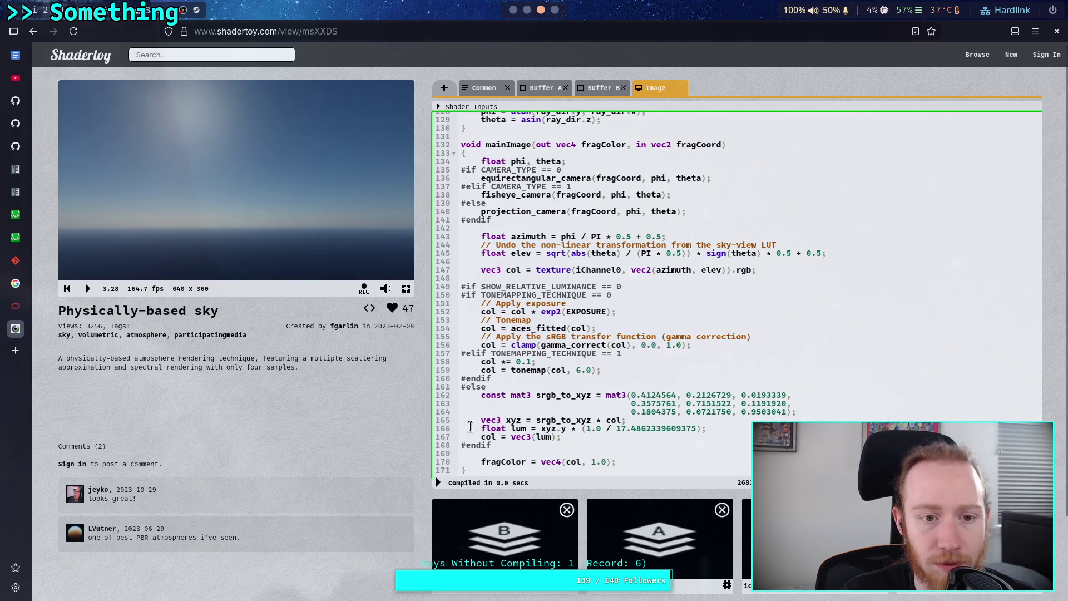
pyautogui.press('BackSpace')
pyautogui.write('2')
pyautogui.hotkey('alt', 'Return')
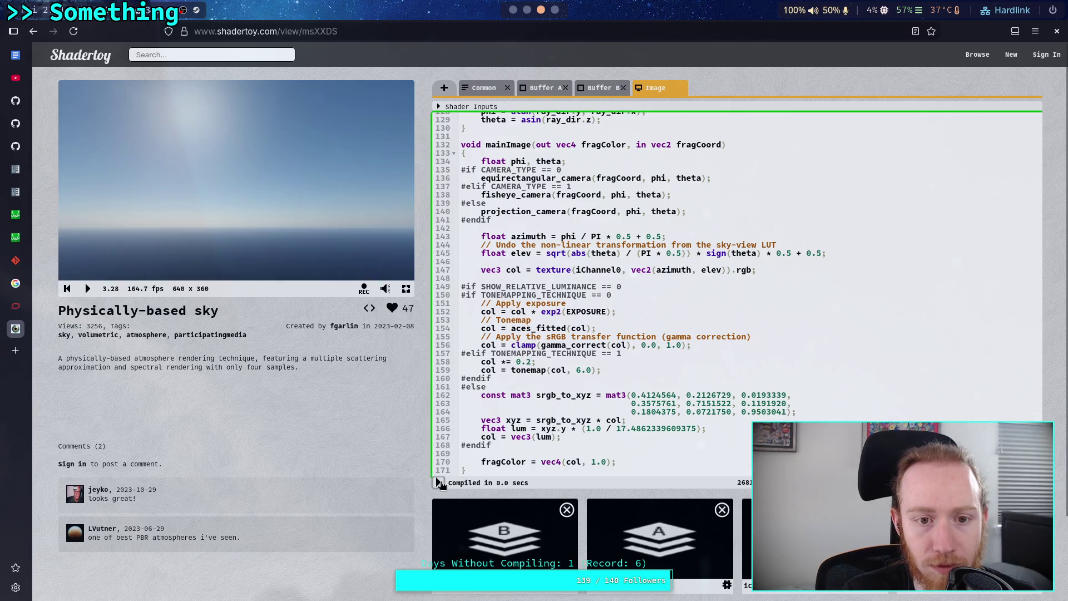
pyautogui.write('3')
pyautogui.click(438, 482)
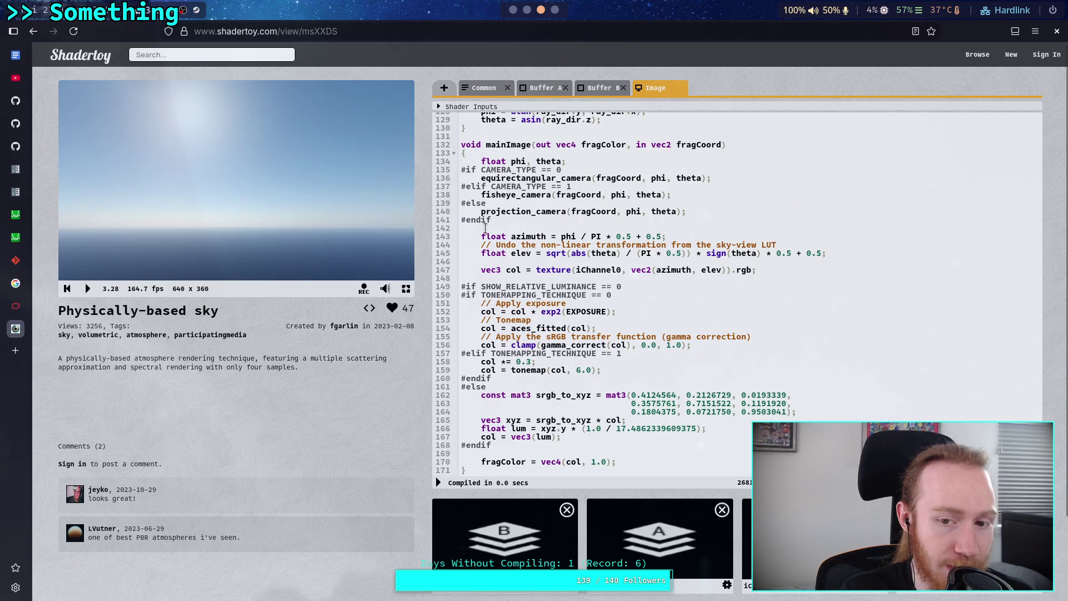
pyautogui.hotkey('alt', 'Tab')
pyautogui.hotkey('alt', 'Tab')
pyautogui.hotkey('alt', 'Tab')
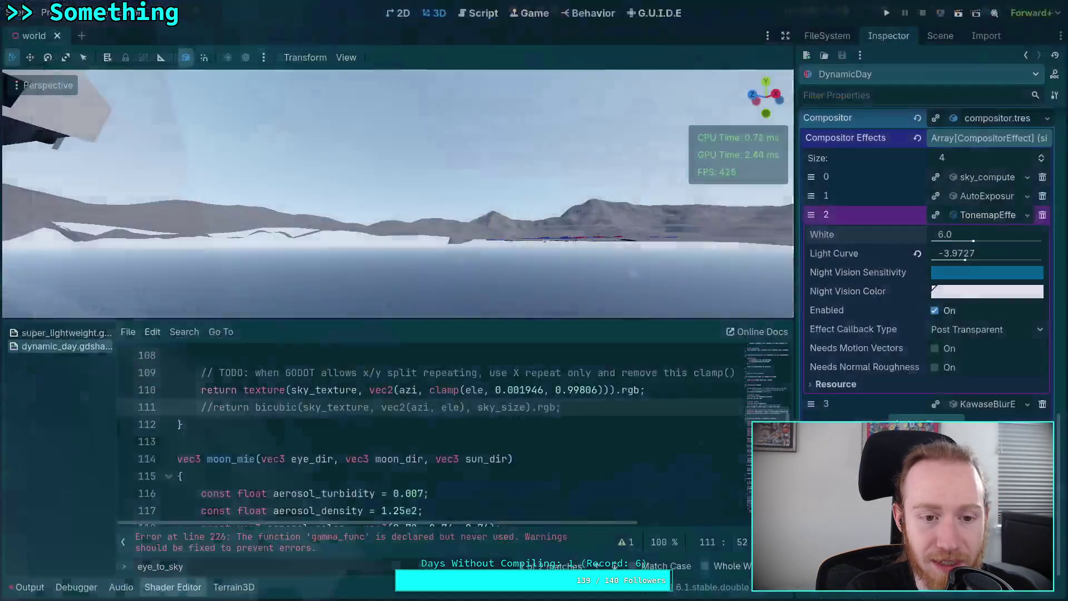
# Switch to Shadertoy and view the Common code with the aerosol parameter definitions.
pyautogui.scroll(3, 382, 256)
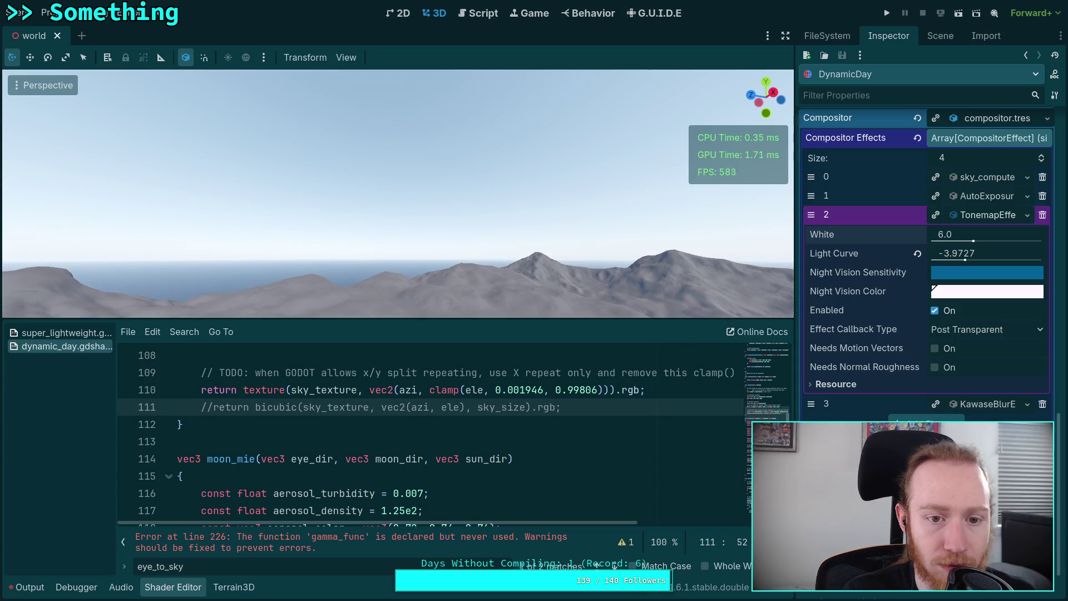
pyautogui.press('super+Right')
pyautogui.press('super+Right')
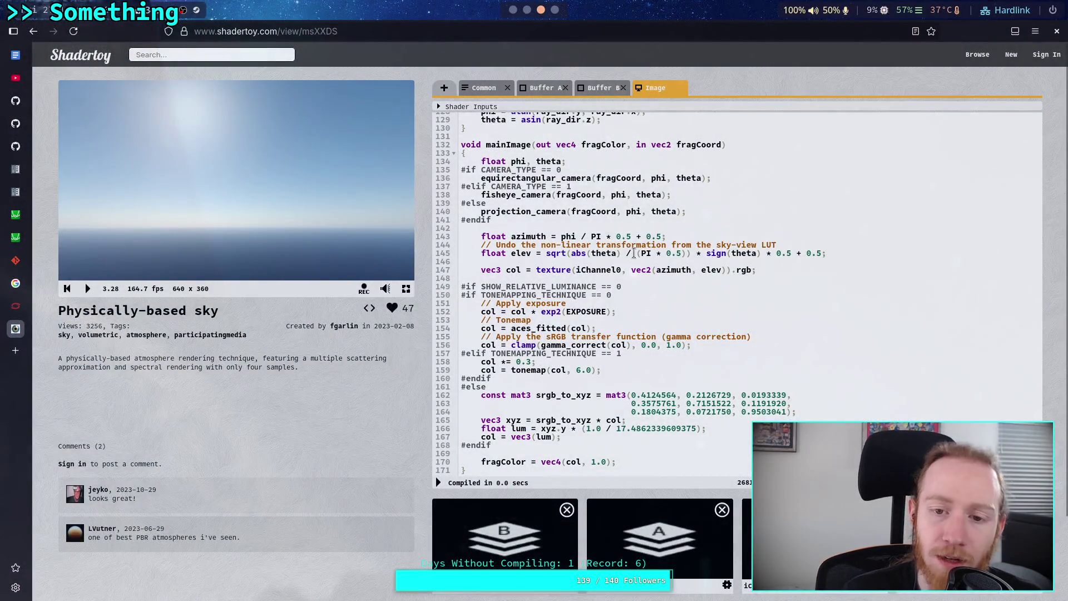
pyautogui.scroll(5, 586, 296)
pyautogui.click(483, 87)
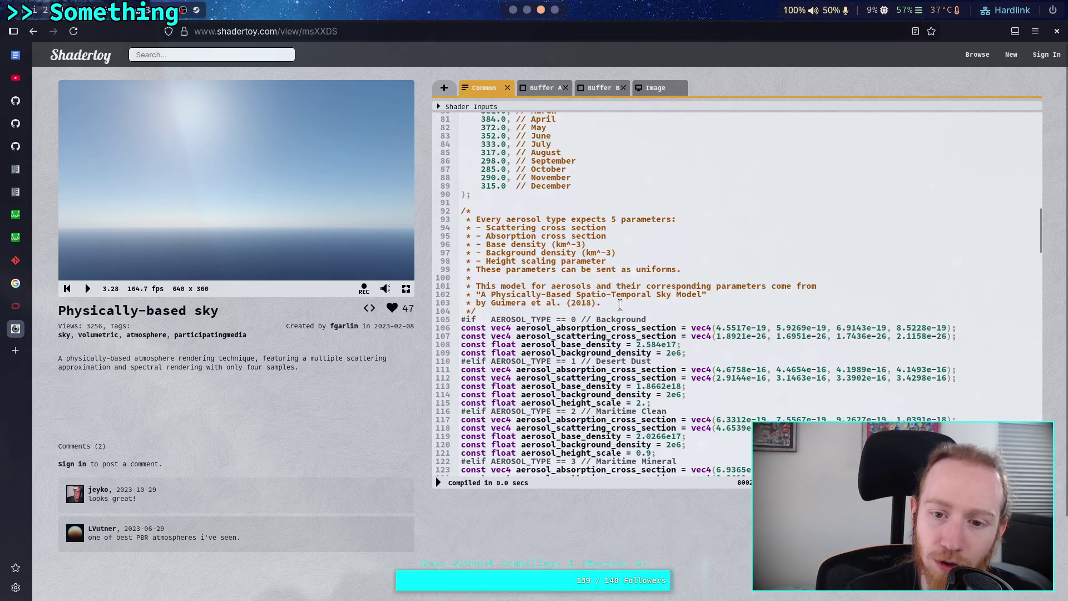
# Set the Desert Dust aerosol_height_scale to 1. and recompile the reference sky.
pyautogui.scroll(-2, 637, 335)
pyautogui.doubleClick(637, 336)
pyautogui.write('1')
pyautogui.click(443, 481)
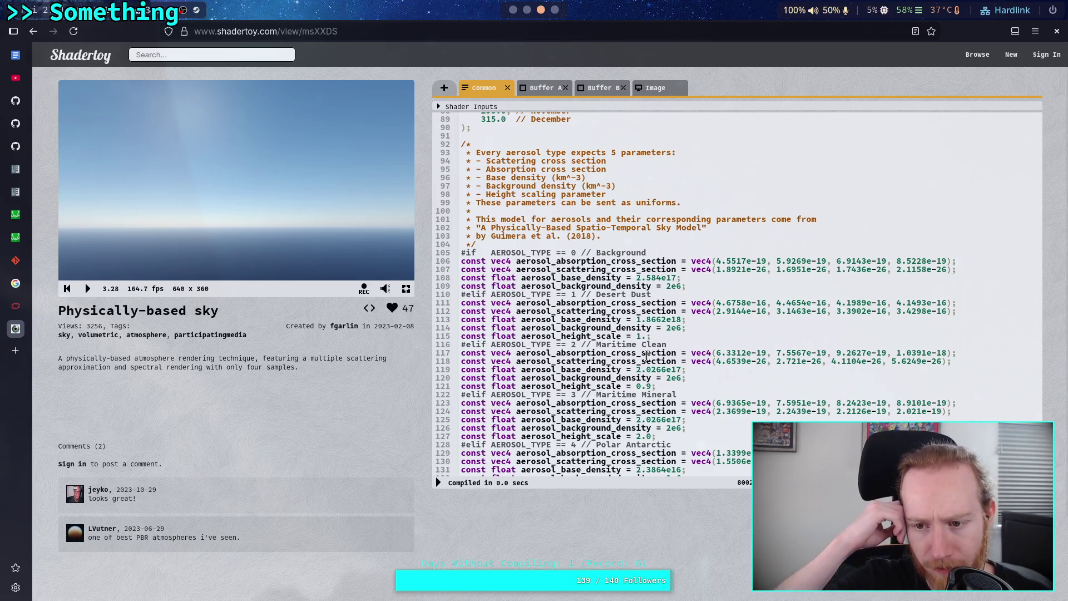
# Inspect the 150.0 sun irradiance multiplier on line 71, then return to Godot.
pyautogui.scroll(10, 728, 333)
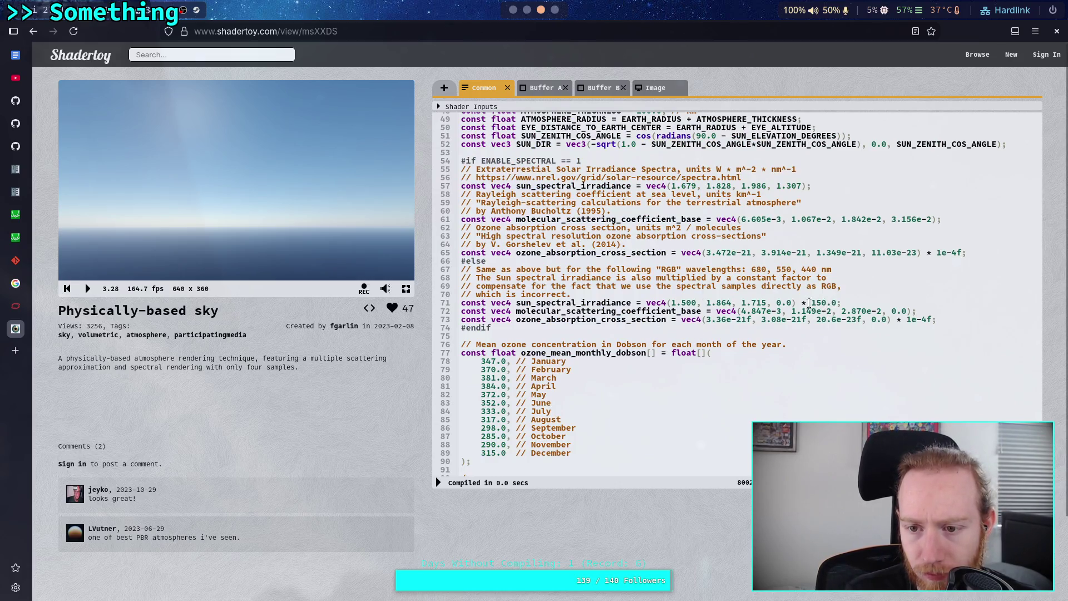
pyautogui.moveTo(804, 303); pyautogui.dragTo(833, 304)
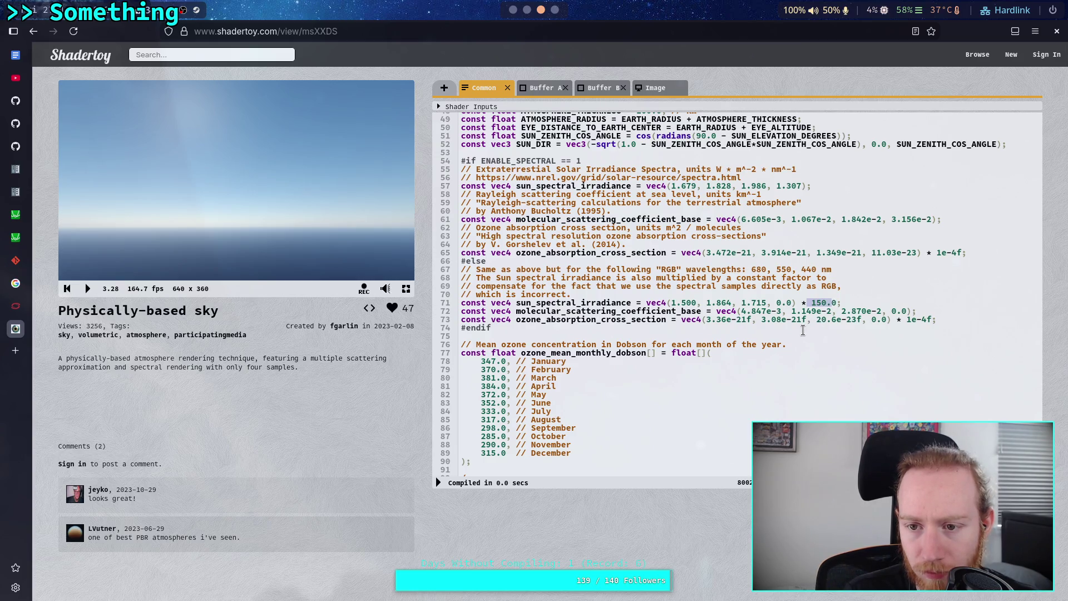
pyautogui.click(802, 330)
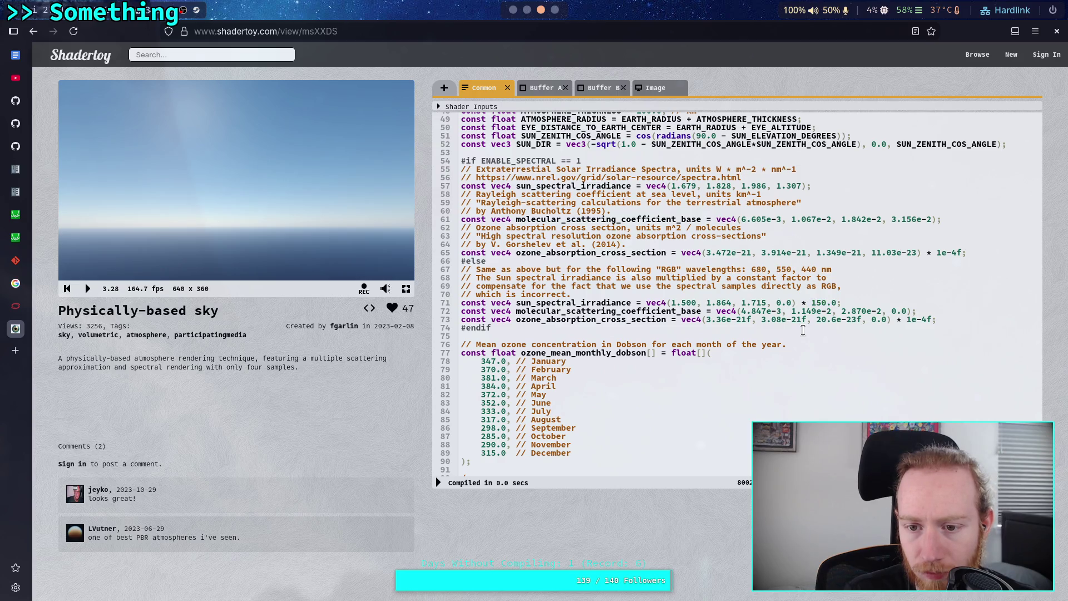
pyautogui.scroll(3, 795, 331)
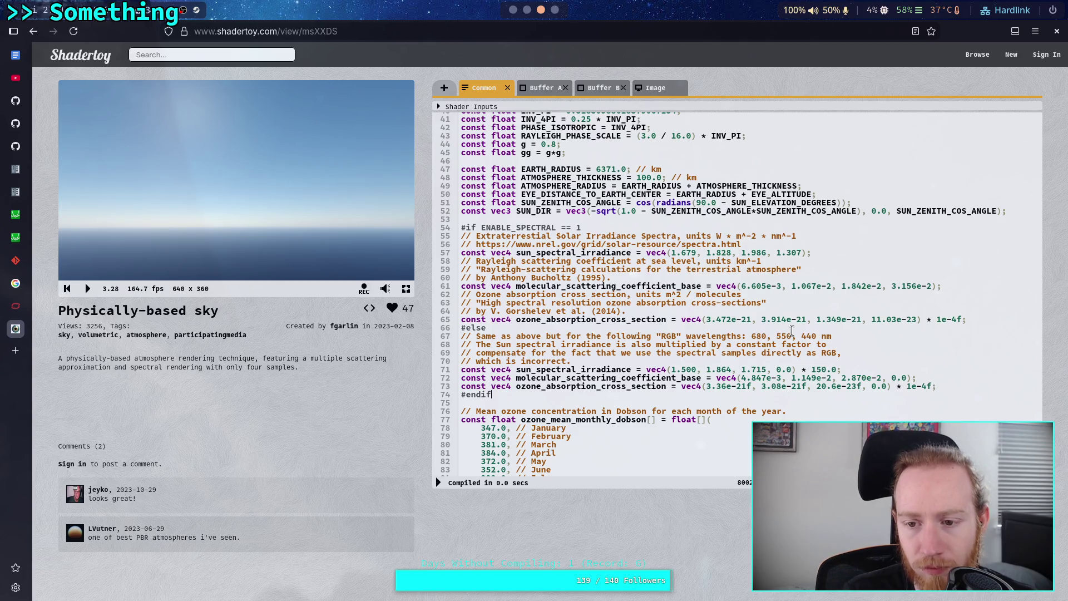
pyautogui.scroll(3, 792, 330)
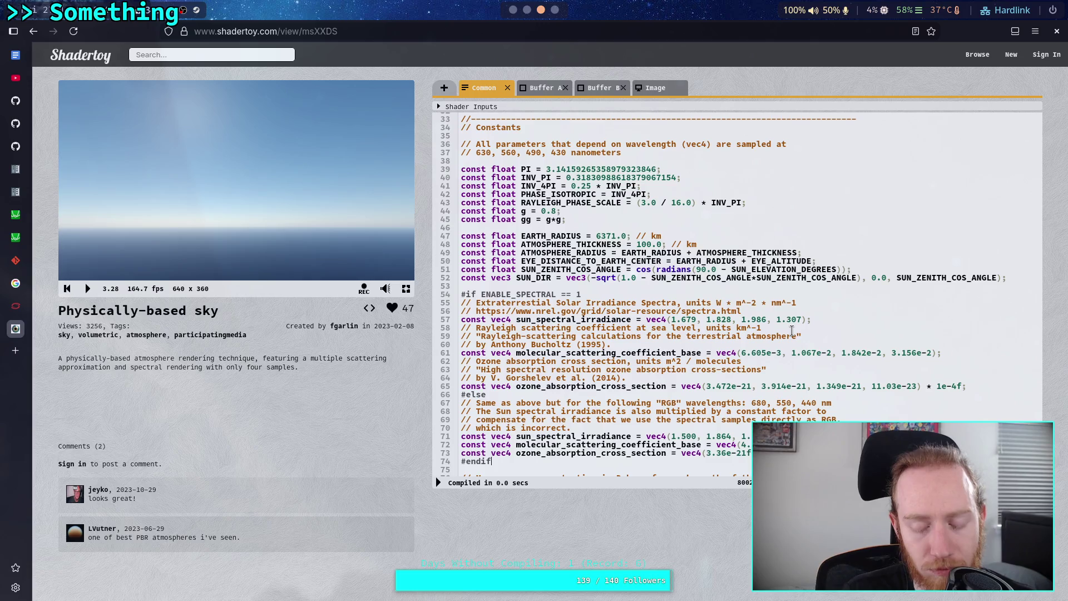
pyautogui.hotkey('alt', 'Tab')
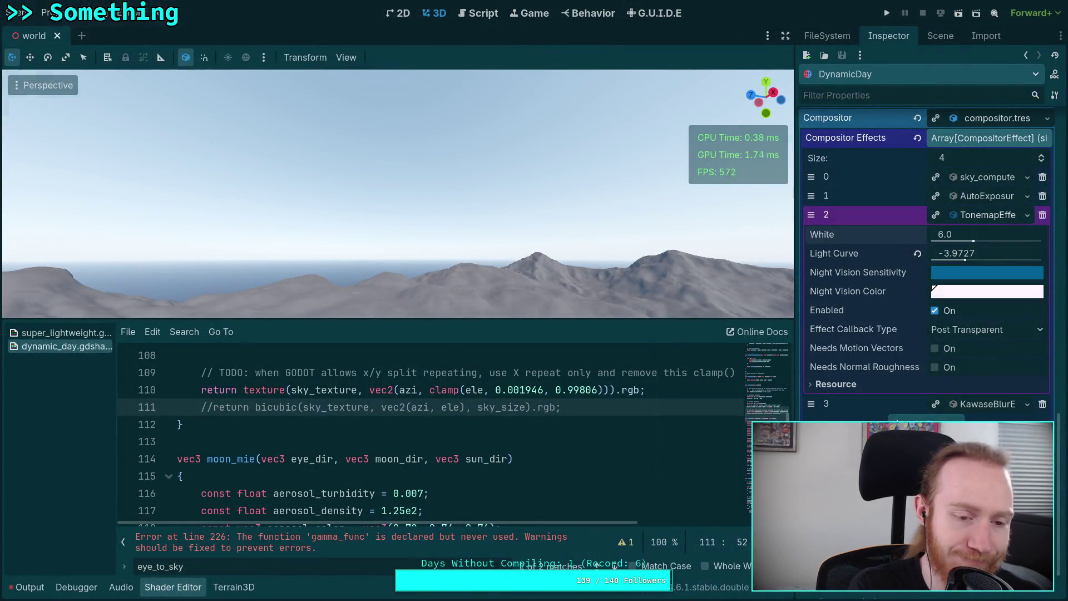
# In Neovim, open common_inc.glsl and locate the atmosphere constants.
pyautogui.press('super+1')
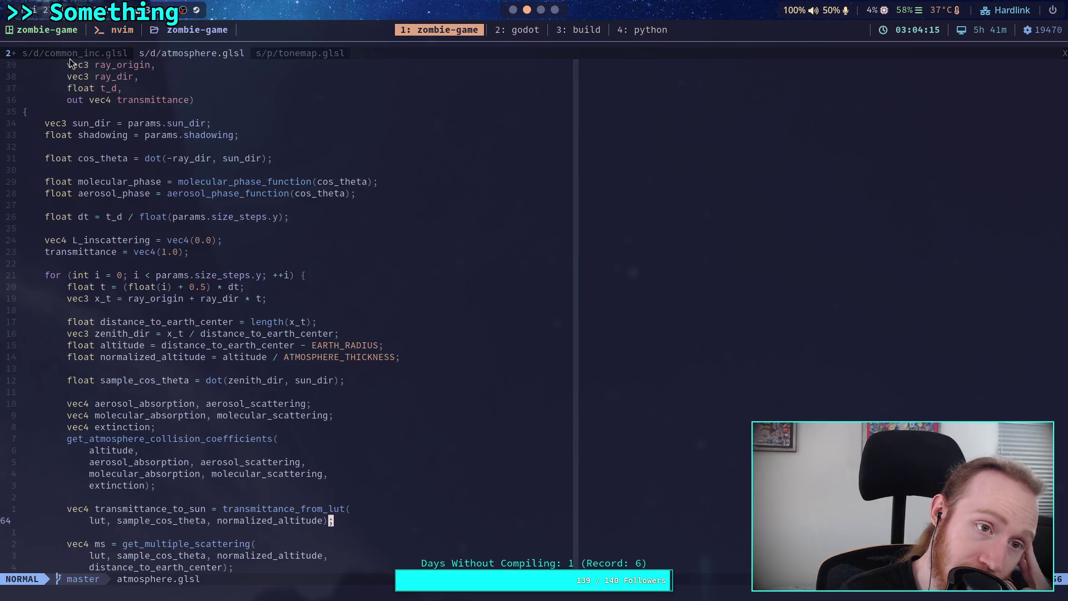
pyautogui.click(69, 58)
pyautogui.scroll(4, 445, 244)
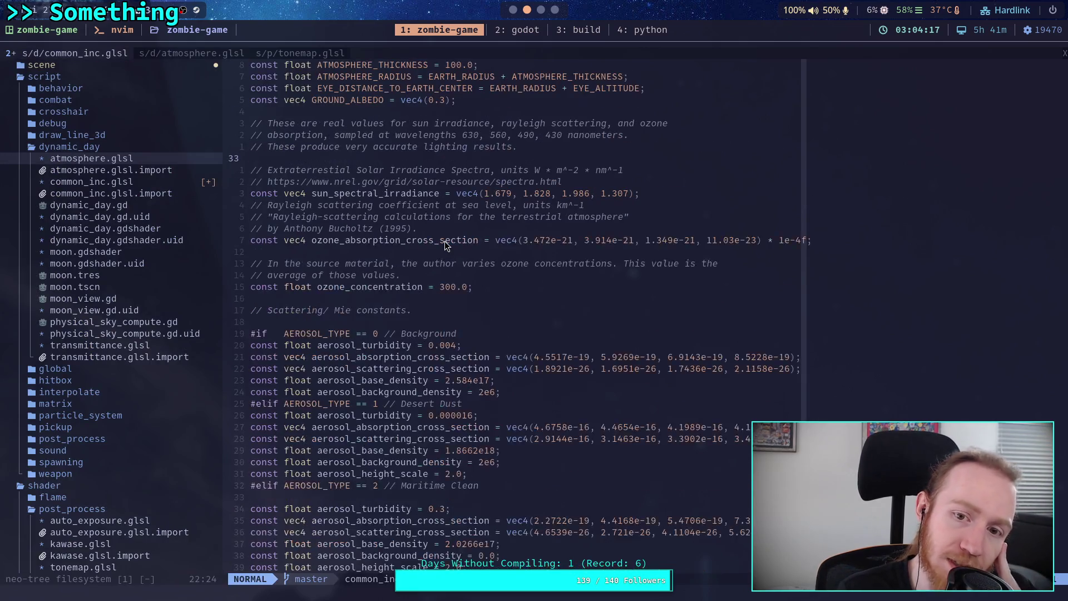
pyautogui.click(347, 228)
pyautogui.moveTo(347, 228); pyautogui.dragTo(477, 309)
pyautogui.click(477, 309)
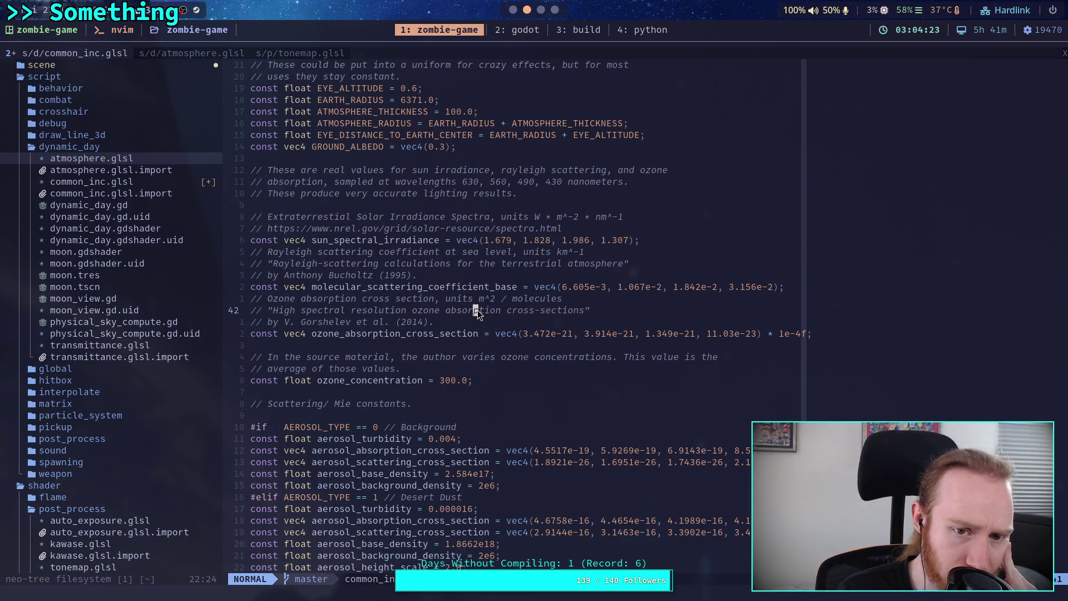
pyautogui.scroll(5, 478, 313)
pyautogui.scroll(2, 477, 312)
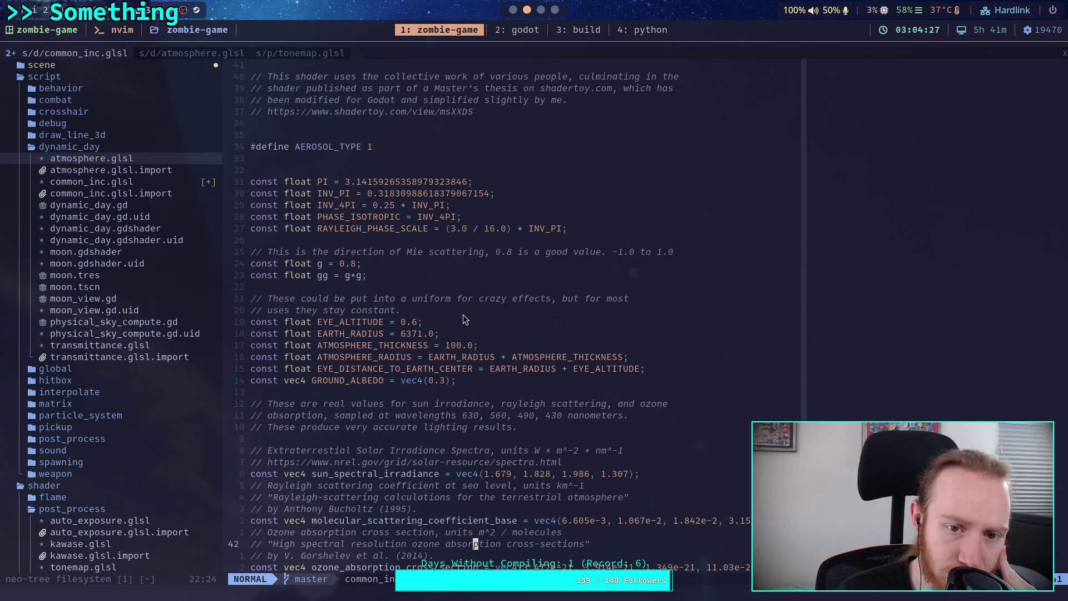
# Change EYE_ALTITUDE from 0.6 to 1.0 and save the file with :w.
pyautogui.click(419, 322)
pyautogui.press('i')
pyautogui.press('BackSpace')
pyautogui.press('BackSpace')
pyautogui.press('BackSpace')
pyautogui.press('Escape')
pyautogui.write(':w')
pyautogui.press('Return')
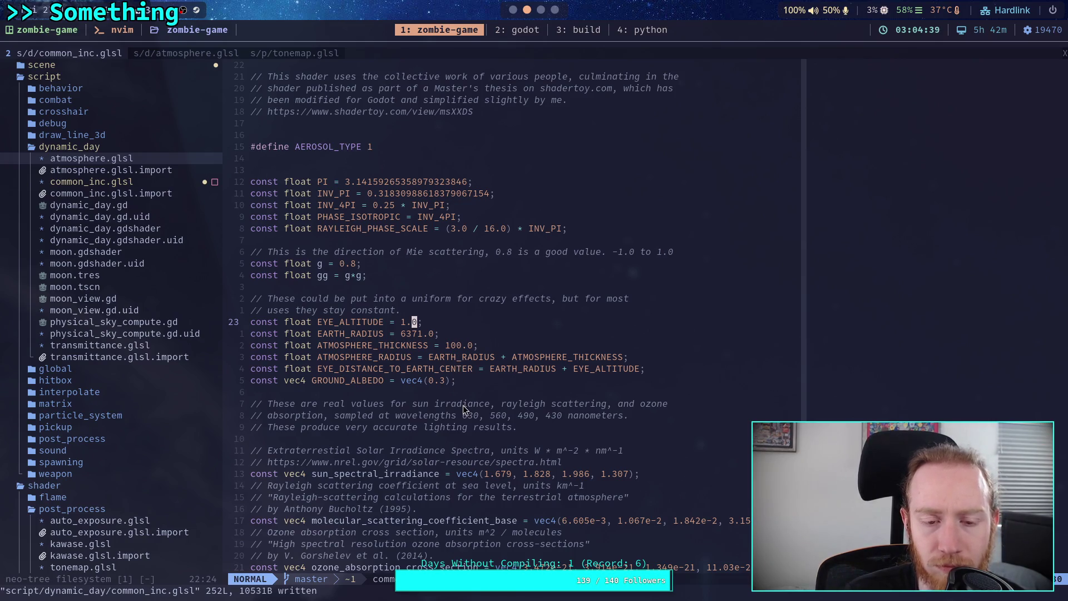
# Bring the Shadertoy reference in the browser workspace back to the front.
pyautogui.scroll(-3, 463, 405)
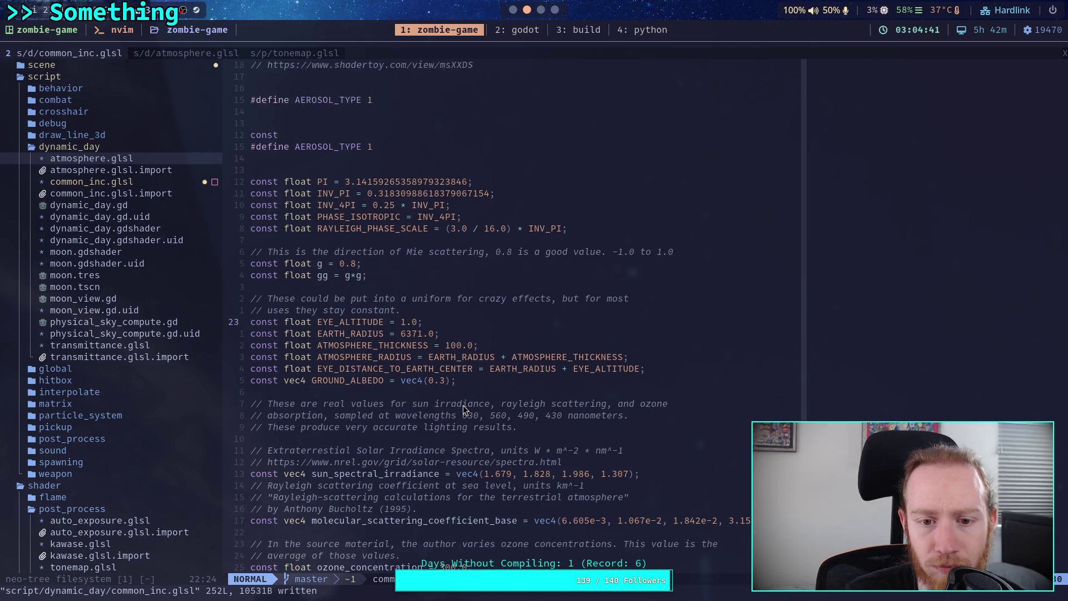
pyautogui.scroll(2, 463, 406)
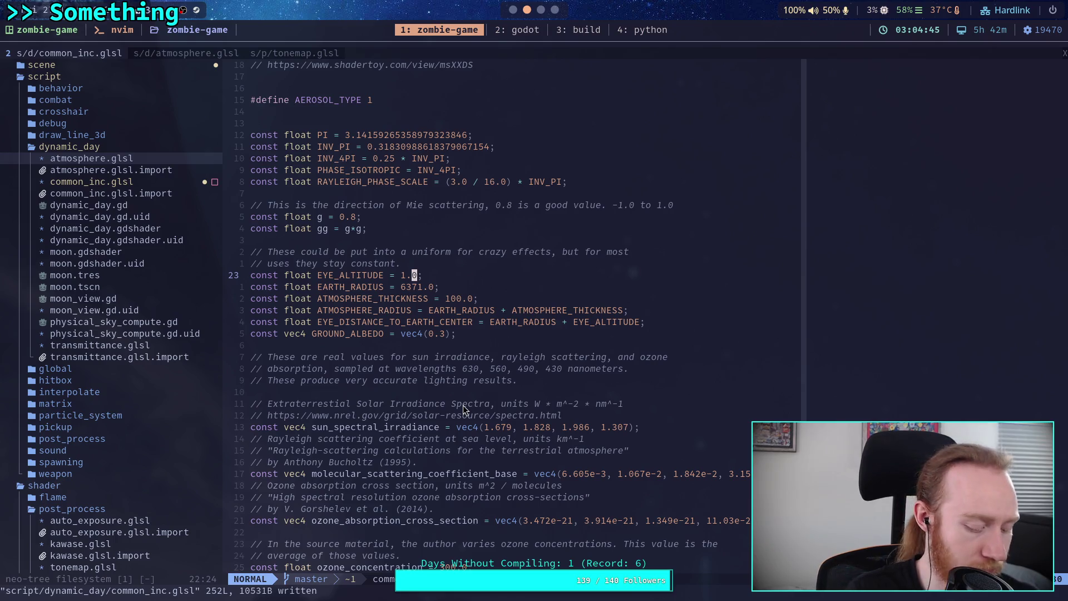
pyautogui.press('super+3')
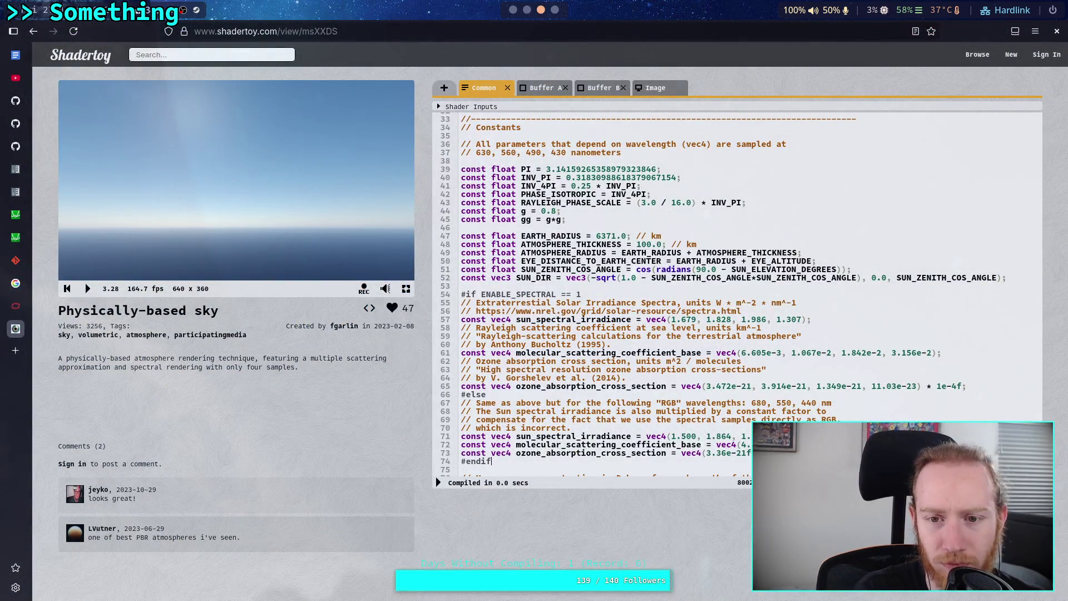
pyautogui.press('super+2')
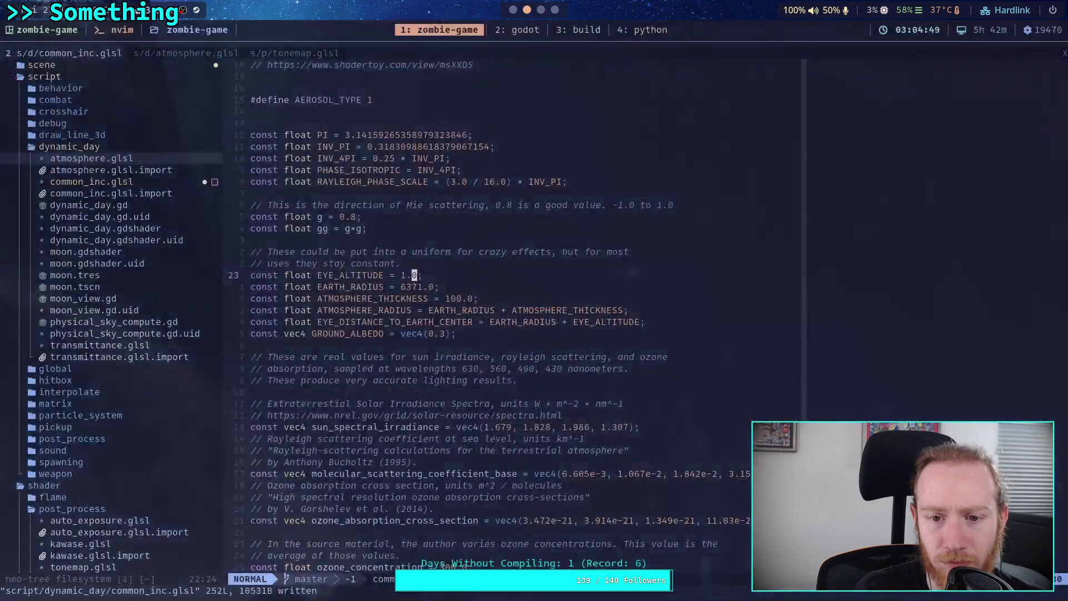
pyautogui.press('super+3')
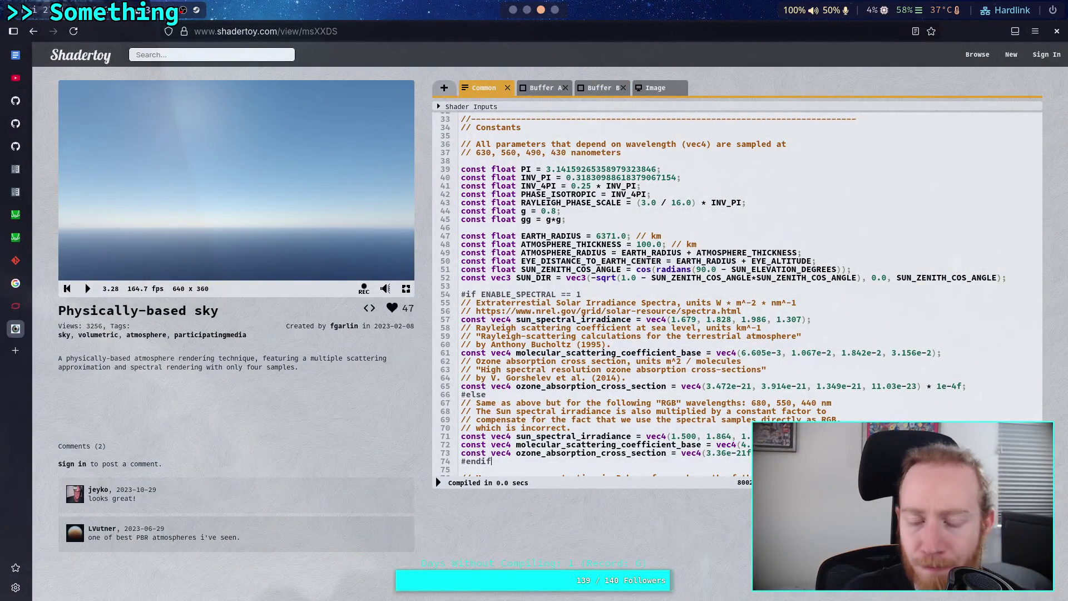
# Append a new 300. entry after the December value in the ozone array.
pyautogui.scroll(-5, 603, 401)
pyautogui.scroll(-8, 603, 401)
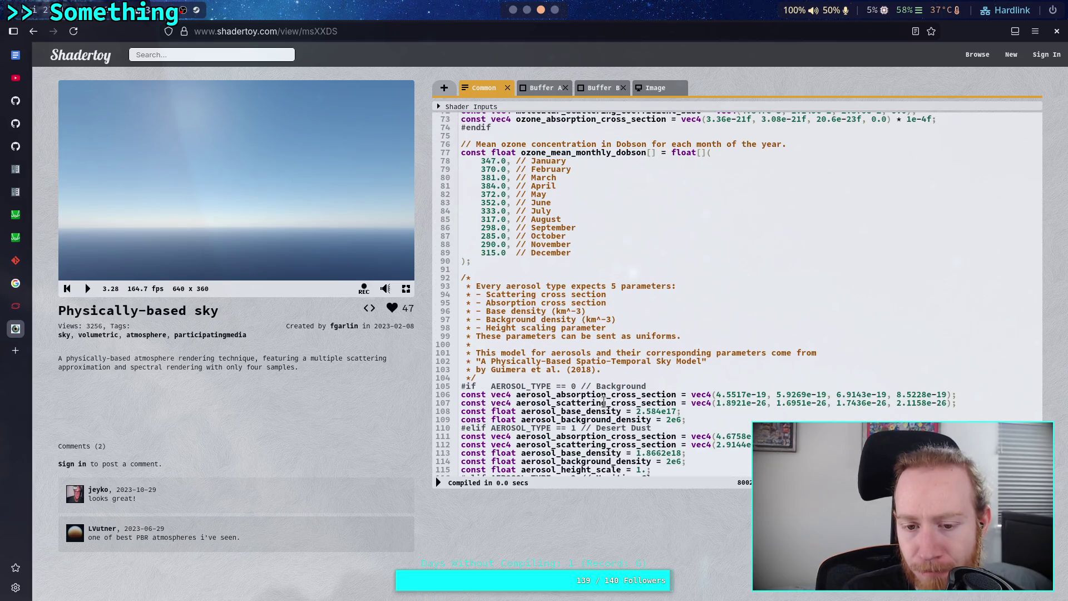
pyautogui.scroll(8, 603, 401)
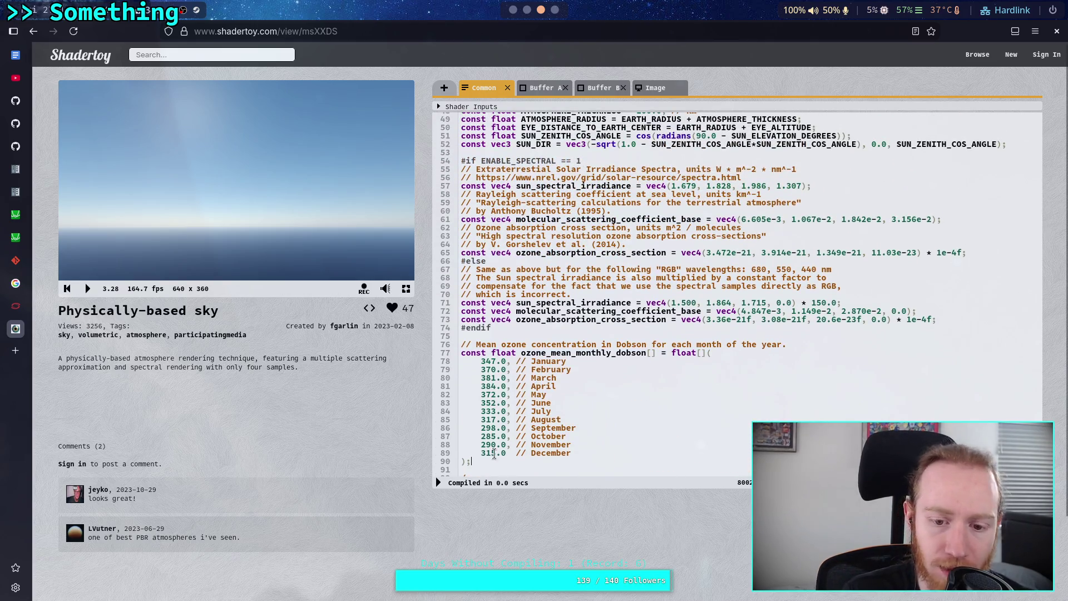
pyautogui.write(',')
pyautogui.click(632, 451)
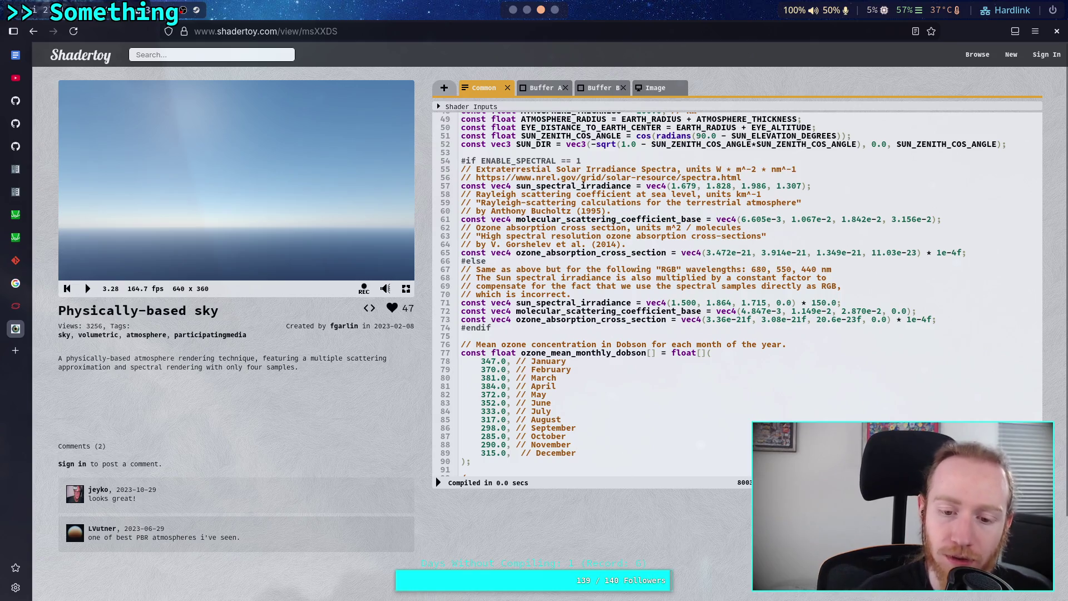
pyautogui.press('Return')
pyautogui.write('300.')
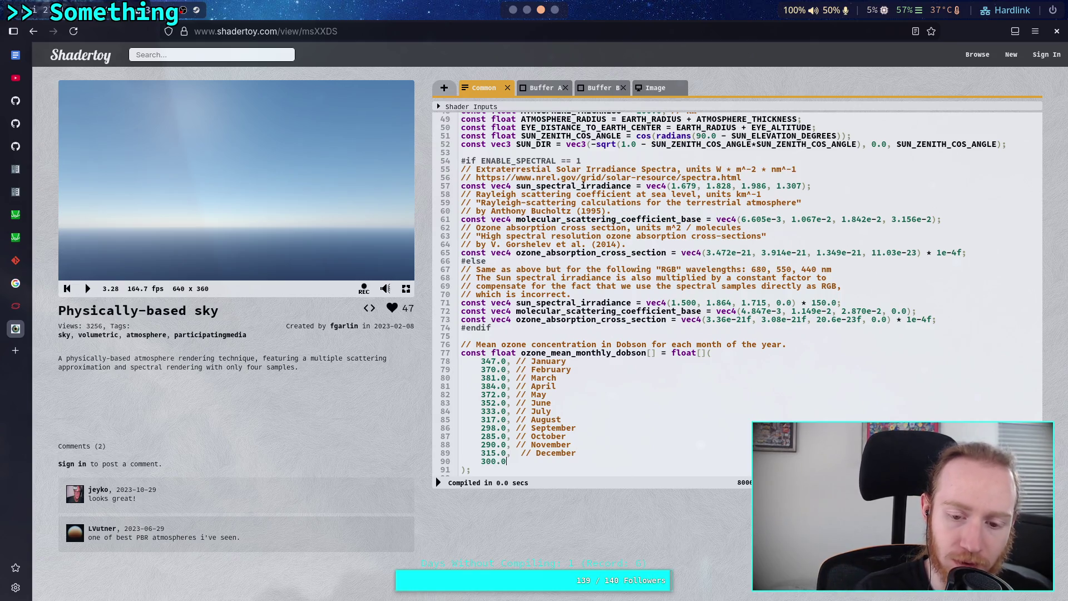
# Set MONTH to 12, recompile, and change SUN_ELEVATION_DEGREES to 40.0.
pyautogui.scroll(10, 651, 296)
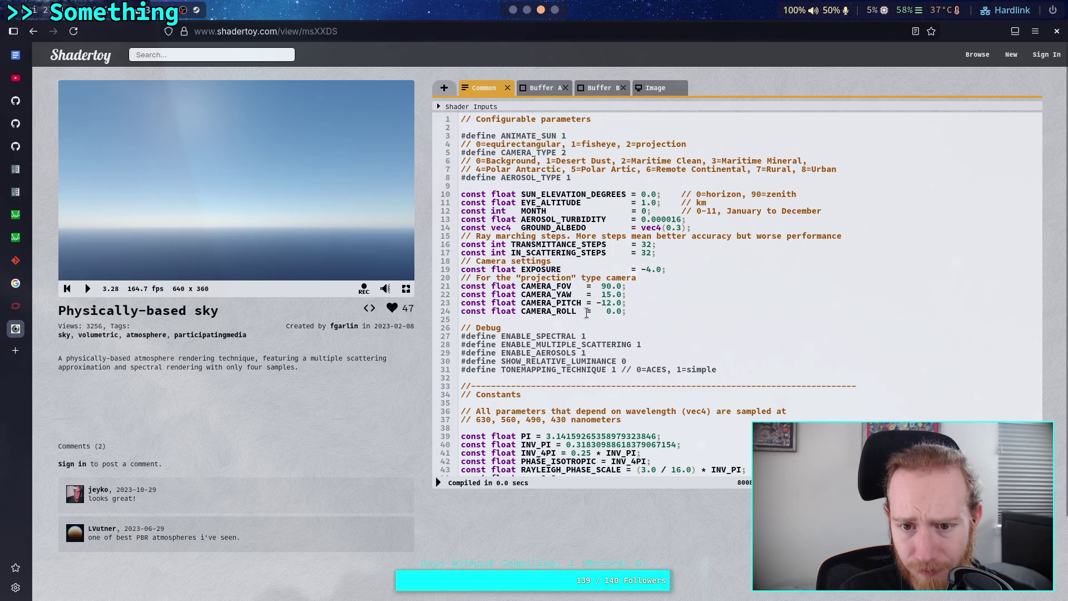
pyautogui.click(650, 212)
pyautogui.press('BackSpace')
pyautogui.write('12')
pyautogui.click(439, 482)
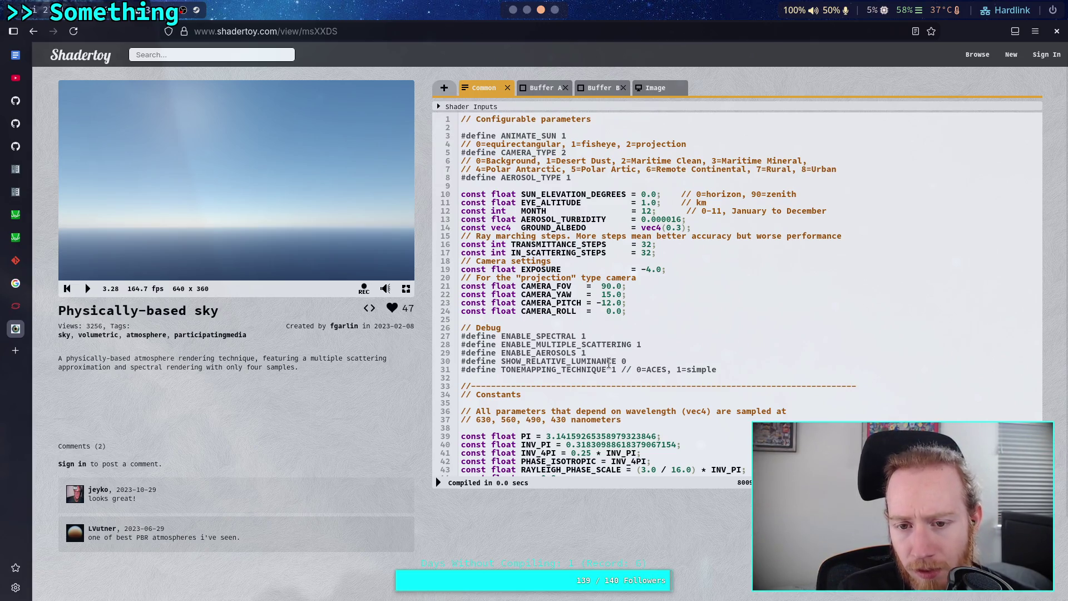
pyautogui.click(642, 193)
pyautogui.write('4')
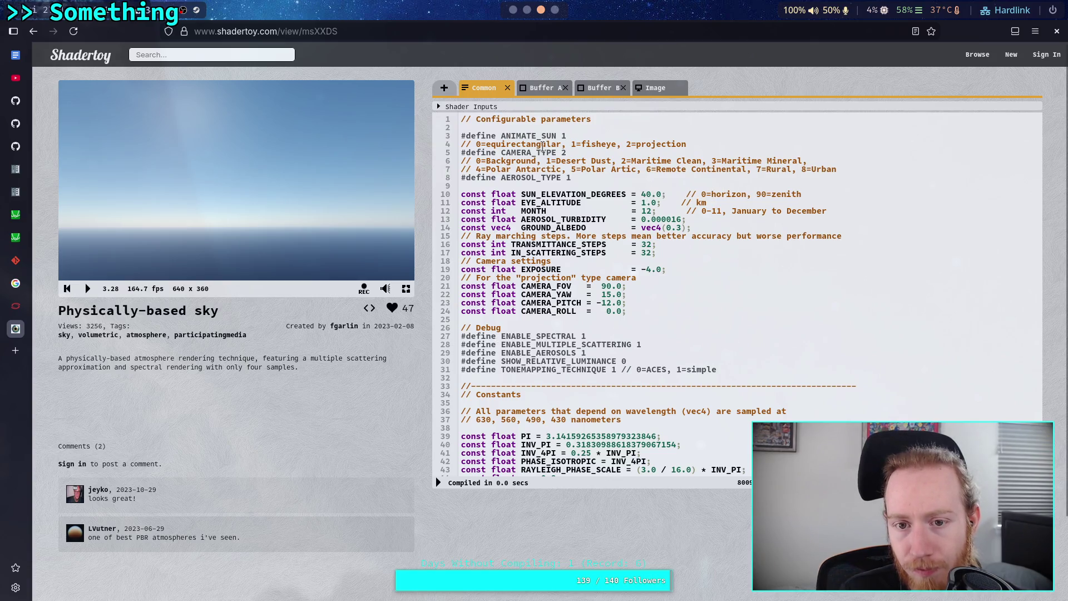
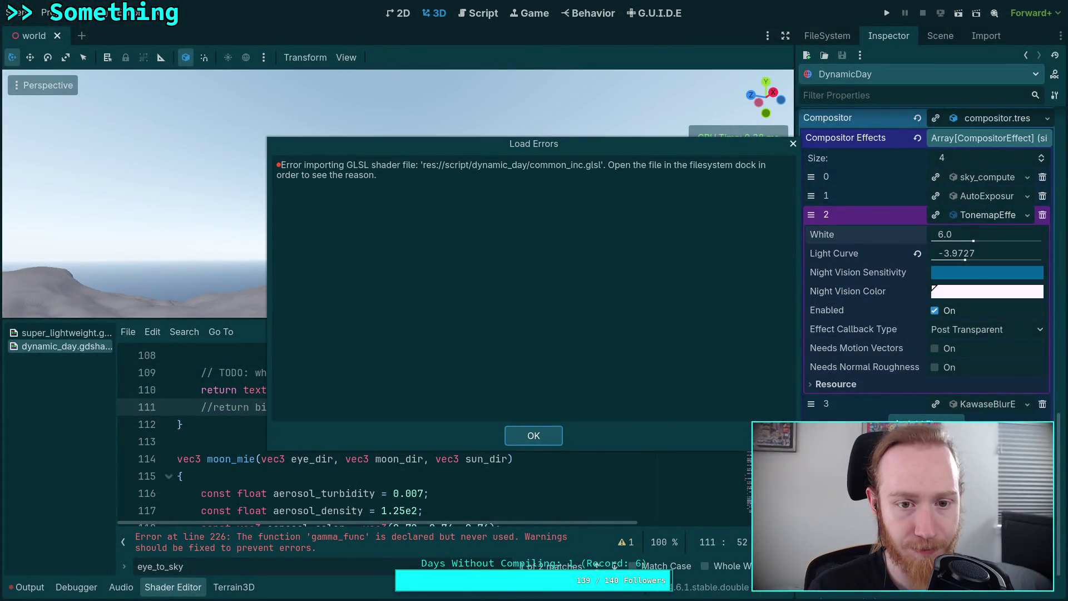
# Dismiss the shader Load Errors dialog and switch to the Neovim workspace showing common_inc.glsl.
pyautogui.press('Return')
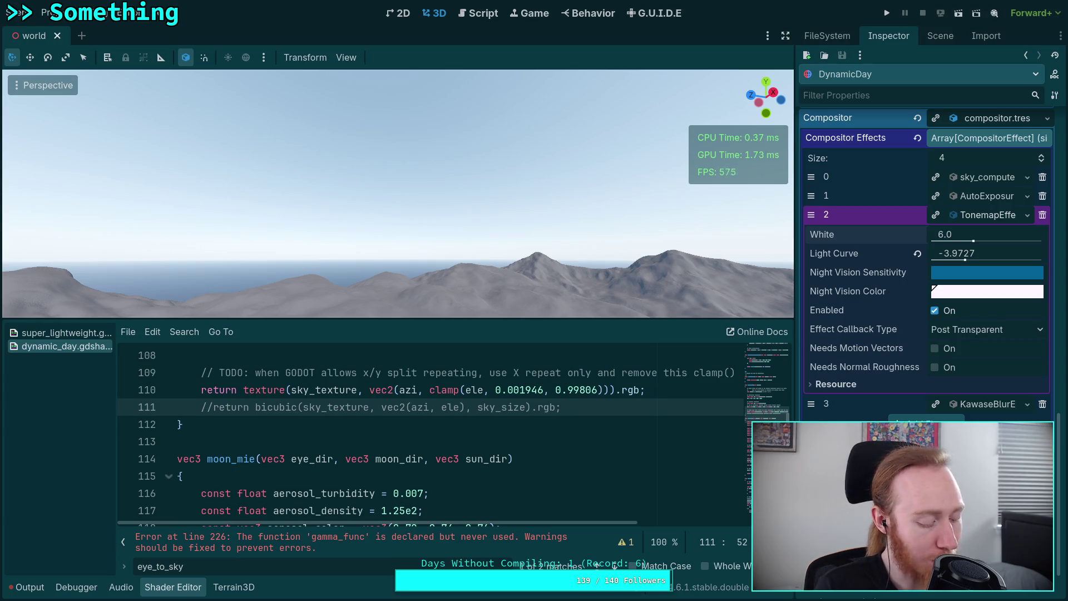
pyautogui.press('super+1')
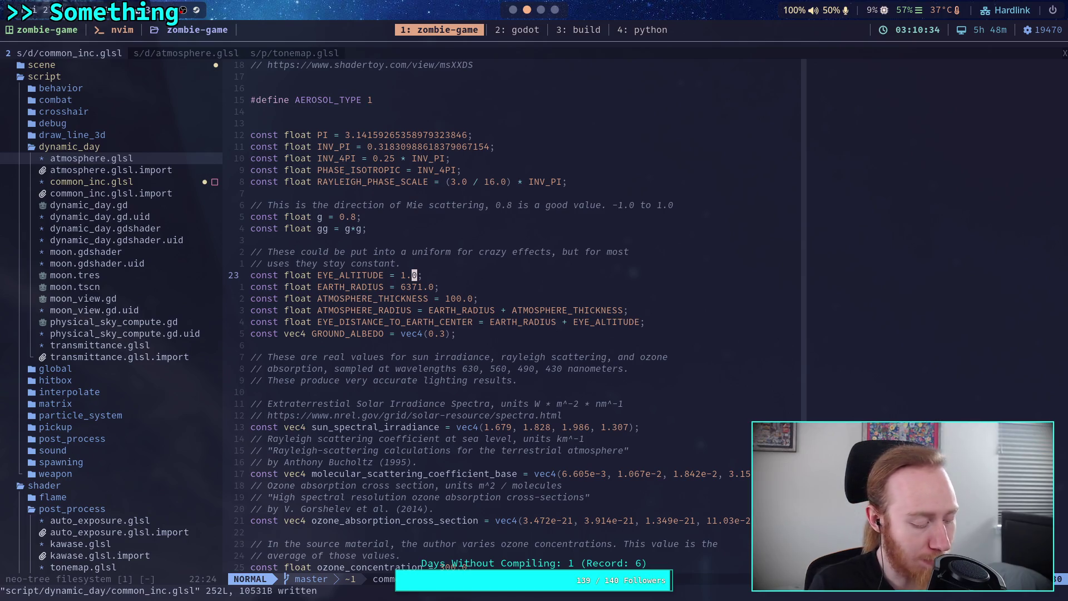
# Close neo-tree and read through the tonemap.glsl shader code.
pyautogui.press('H')
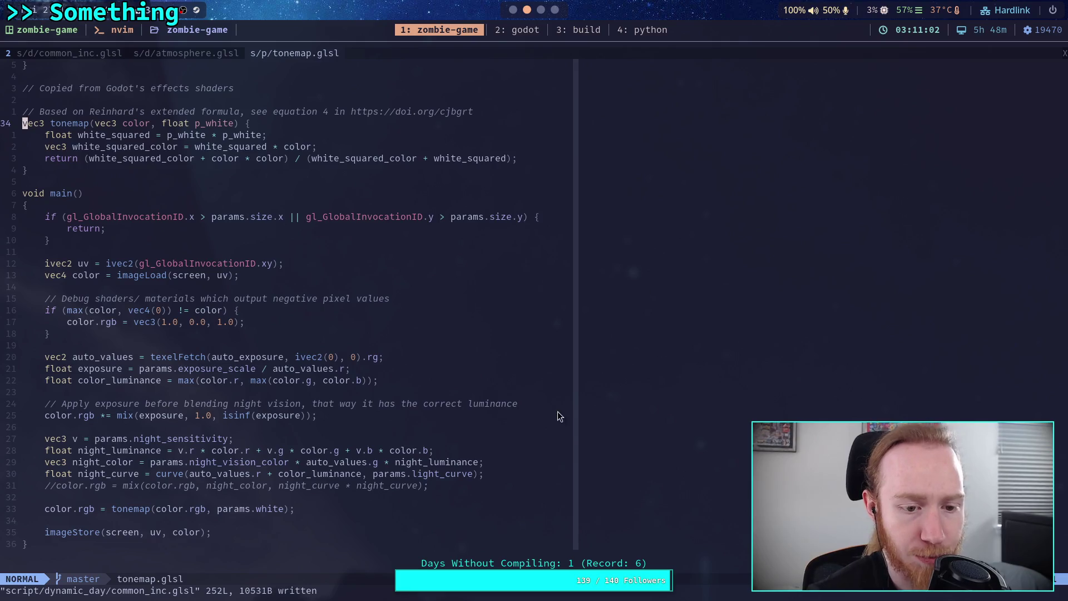
pyautogui.scroll(-3, 557, 412)
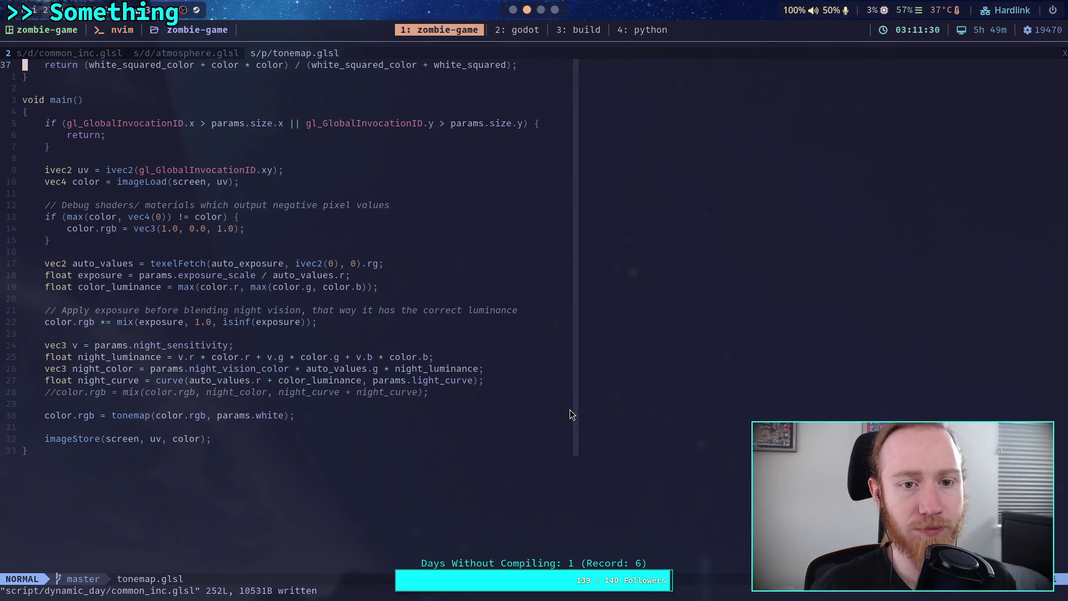
pyautogui.scroll(3, 442, 354)
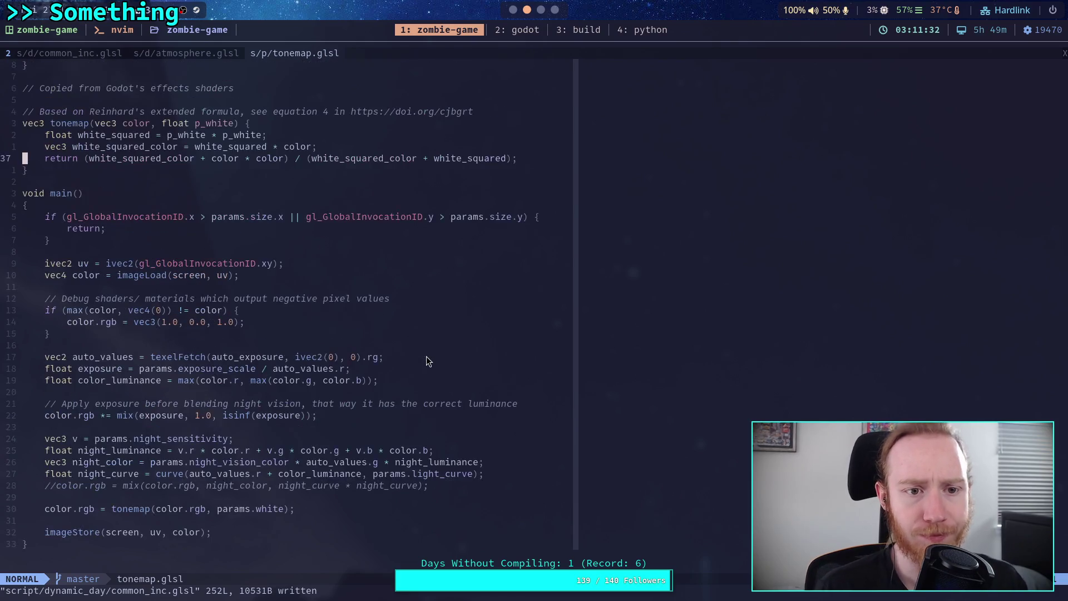
pyautogui.scroll(8, 427, 358)
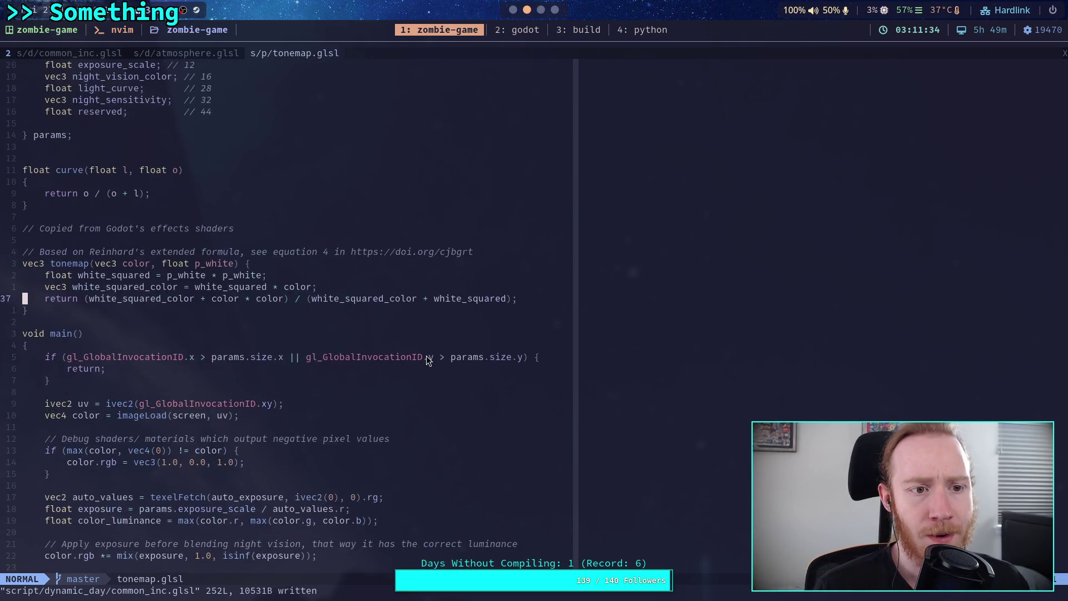
pyautogui.scroll(-9, 426, 358)
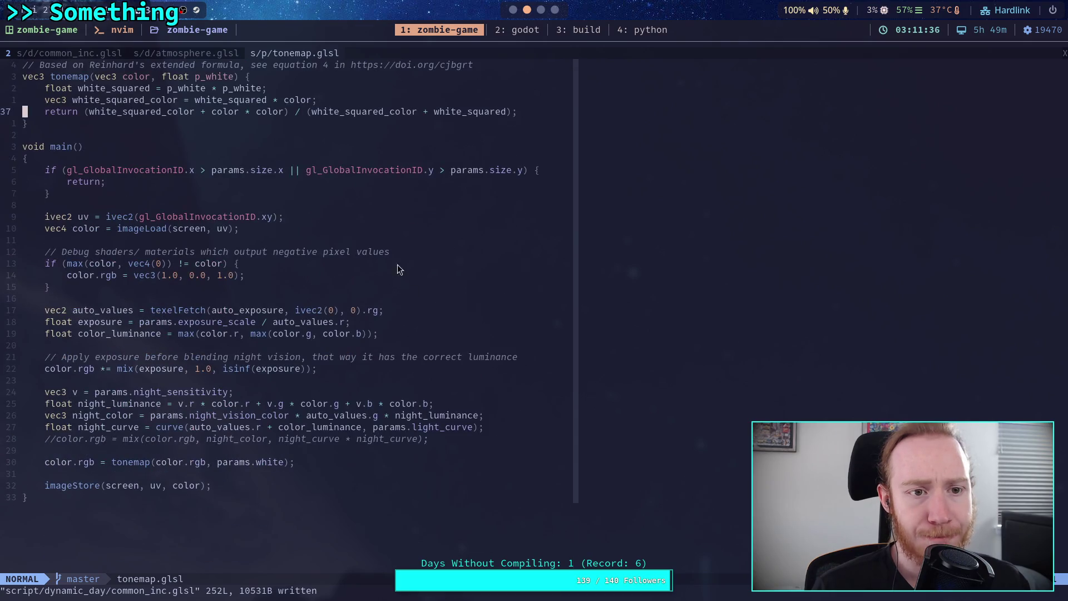
# Open atmosphere.glsl, then bring up the Shadertoy Physically-based sky reference in the browser.
pyautogui.click(193, 50)
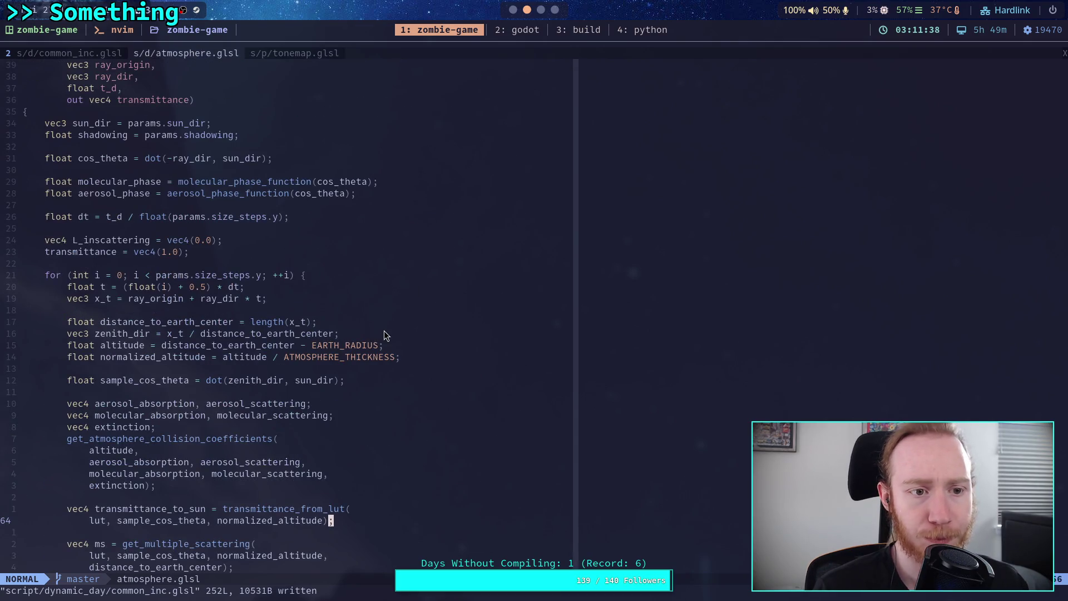
pyautogui.press('super+2')
pyautogui.press('super+1')
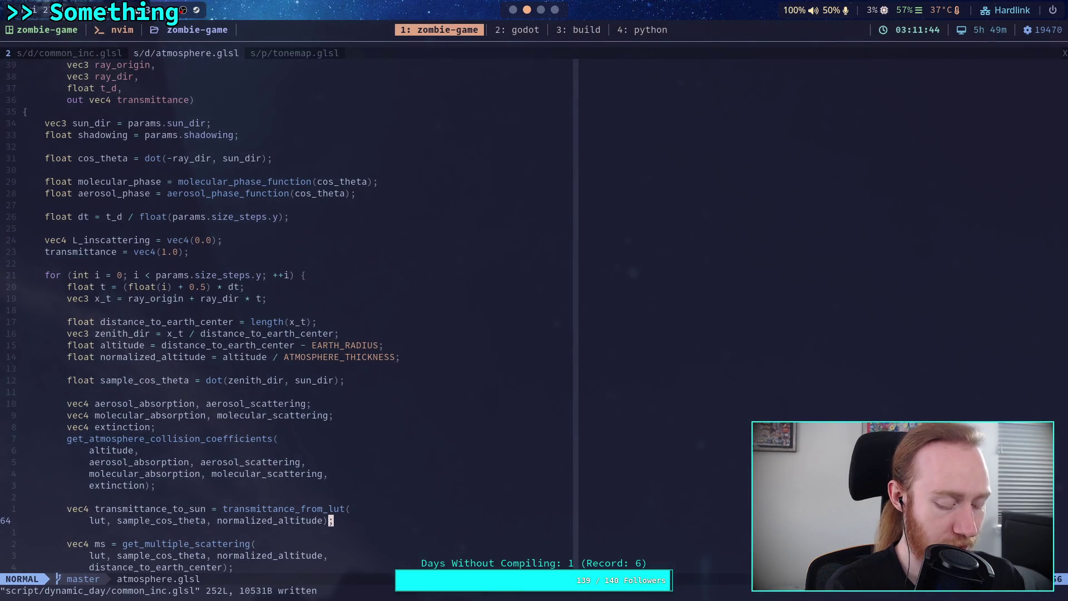
pyautogui.press('super+3')
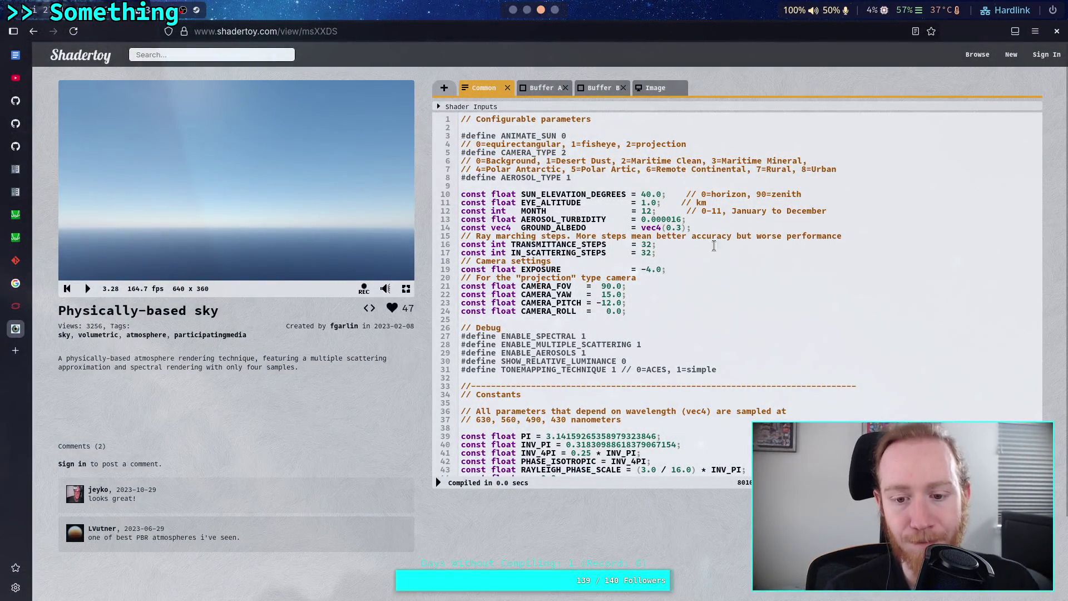
# Check the Common tab's step counts, selecting IN_SCATTERING_STEPS value 32, then return to Godot.
pyautogui.scroll(-3, 652, 242)
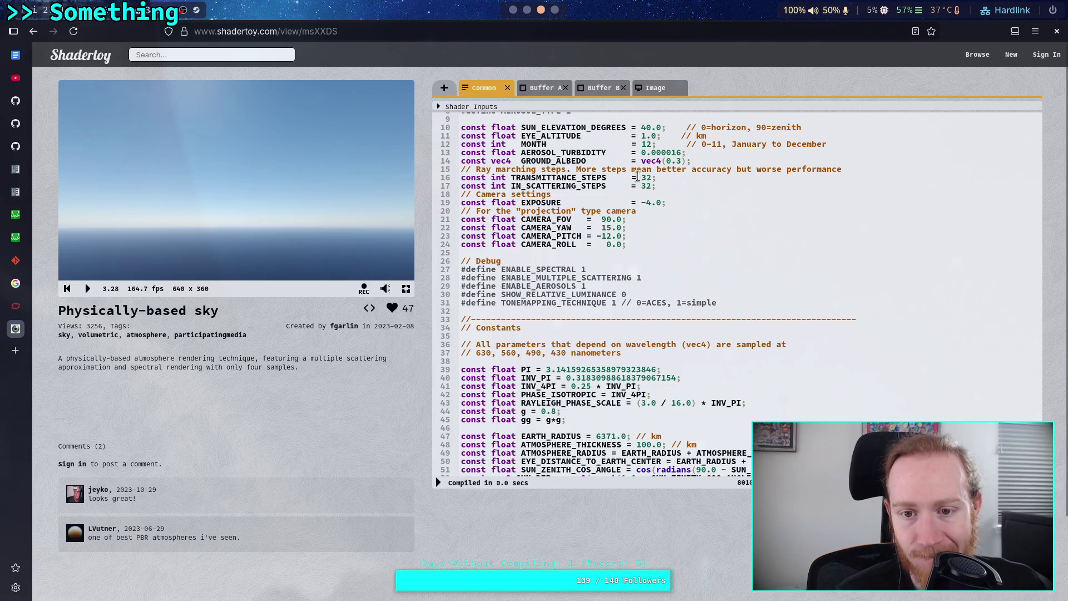
pyautogui.doubleClick(646, 186)
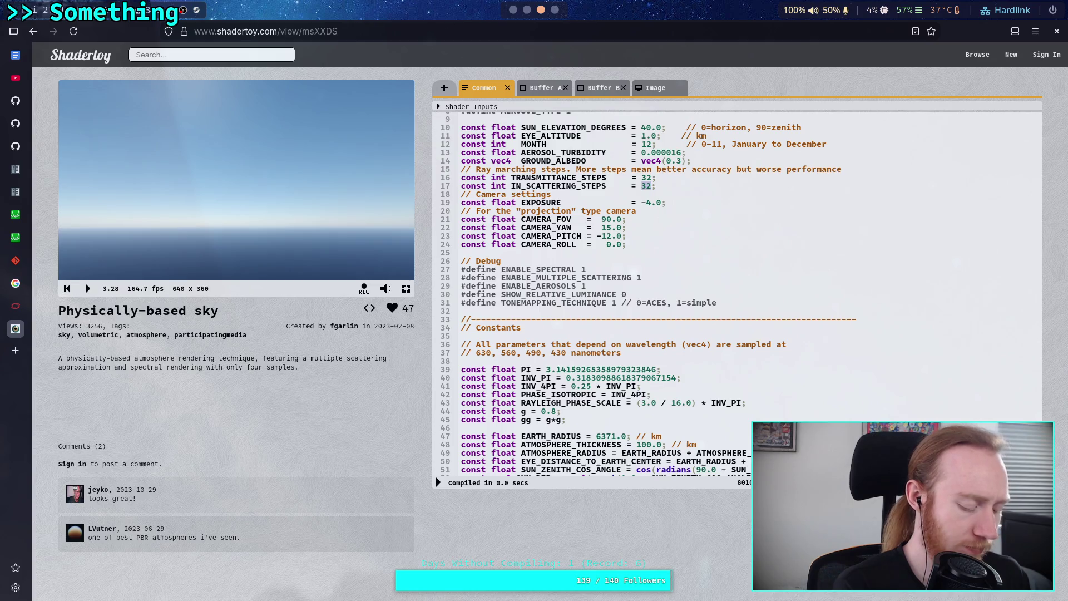
pyautogui.hotkey('alt', 'Tab')
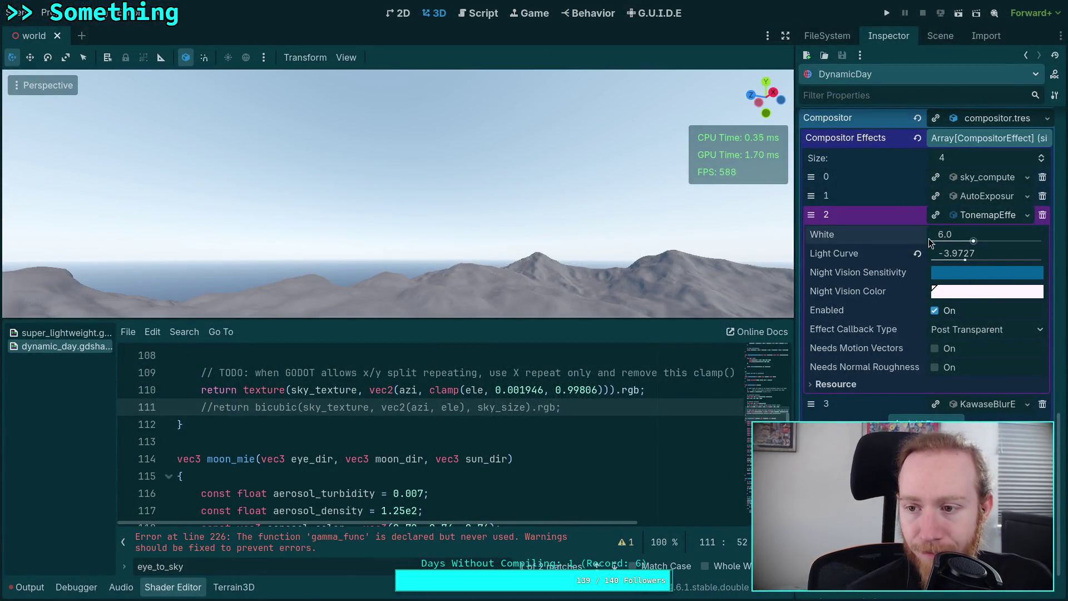
# Expand the sky_compute effect to check Lut Steps 128 and Sky Steps 64, then return to Shadertoy.
pyautogui.click(987, 178)
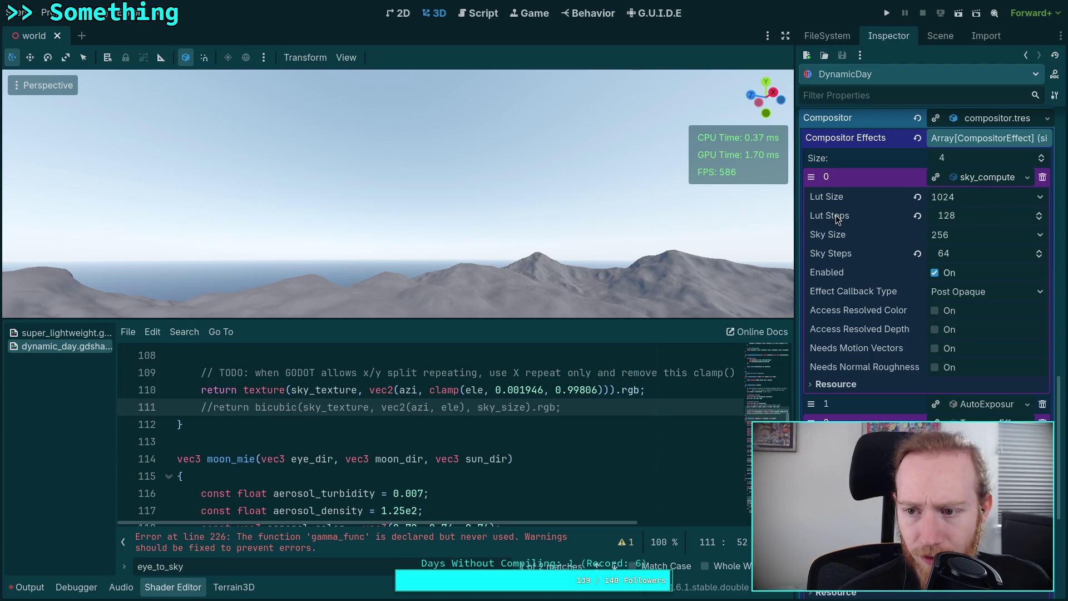
pyautogui.moveTo(857, 259)
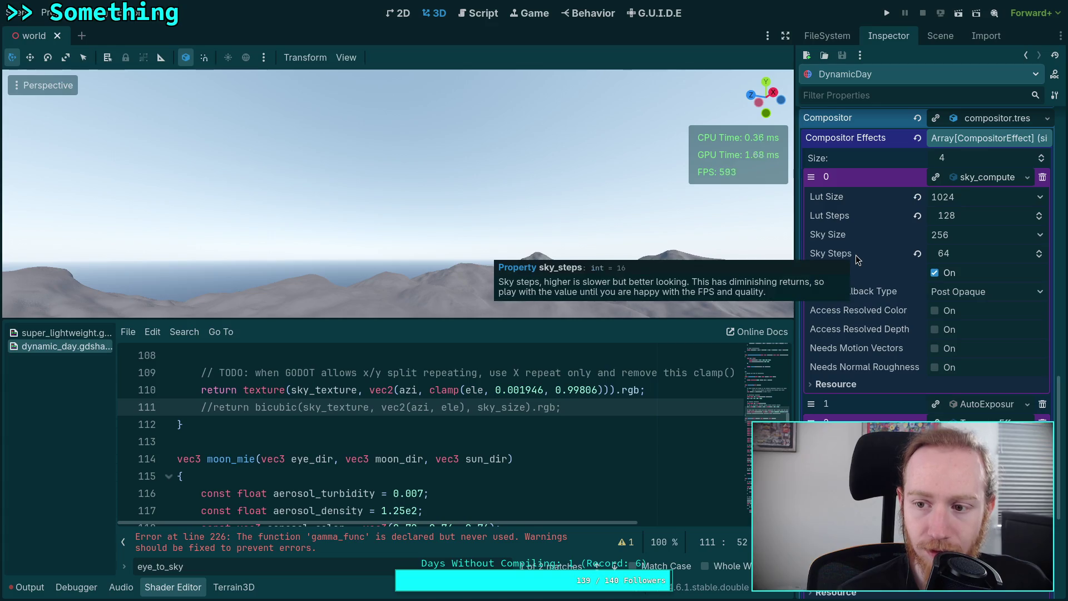
pyautogui.moveTo(859, 301)
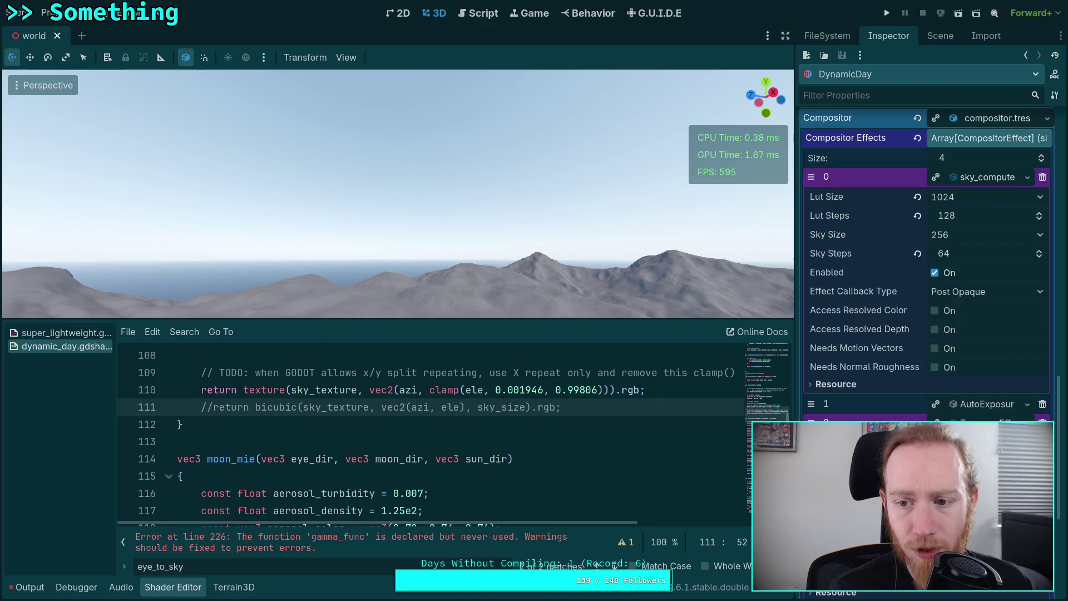
pyautogui.moveTo(826, 216)
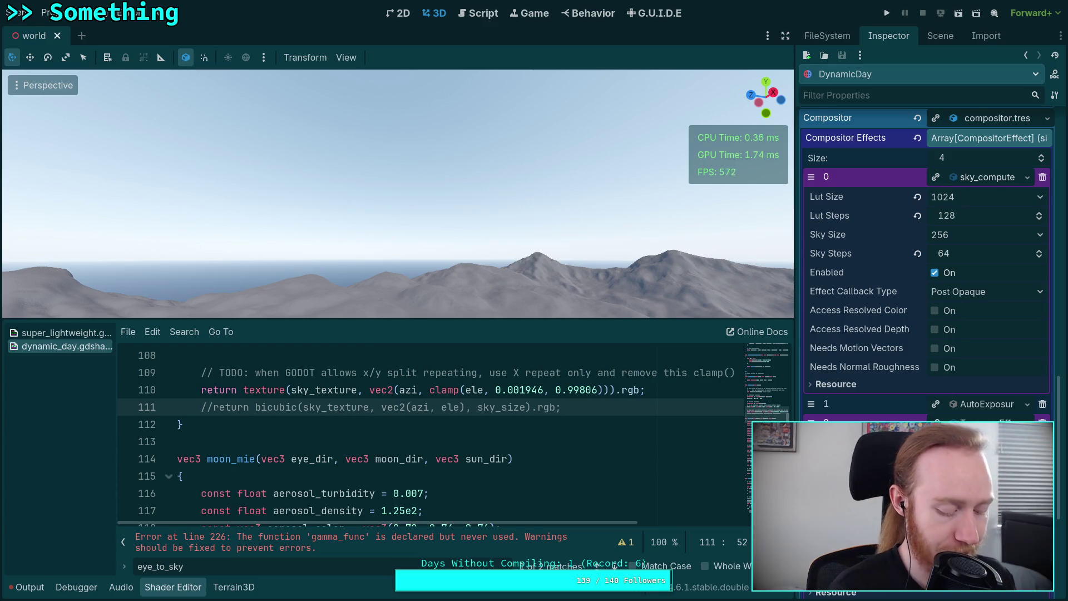
pyautogui.press('super+3')
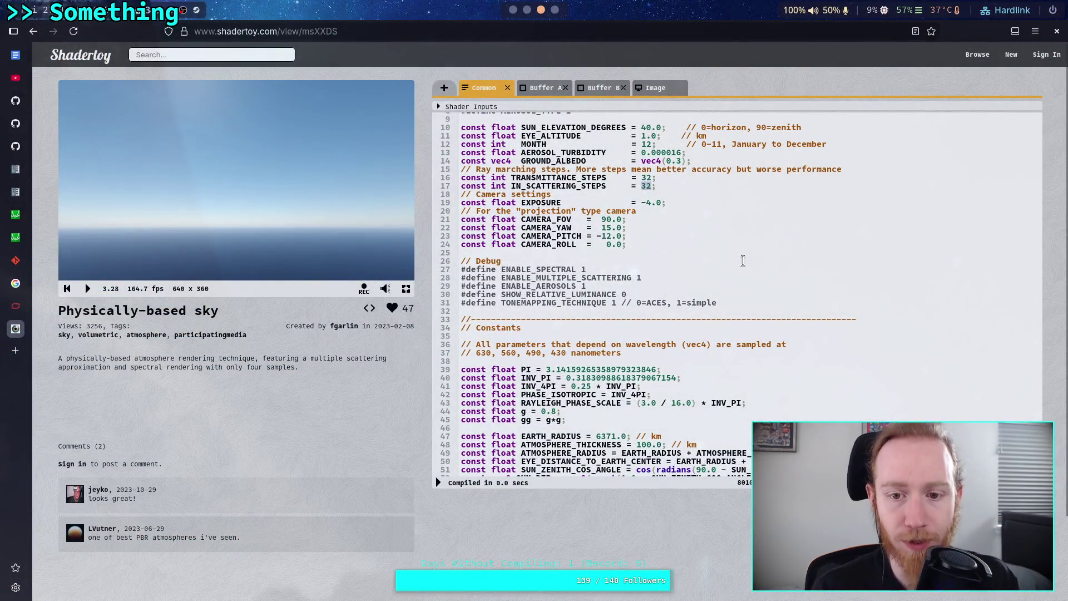
# Set TRANSMITTANCE_STEPS to 128 and IN_SCATTERING_STEPS to 64, recompile, and return to Godot.
pyautogui.click(640, 178)
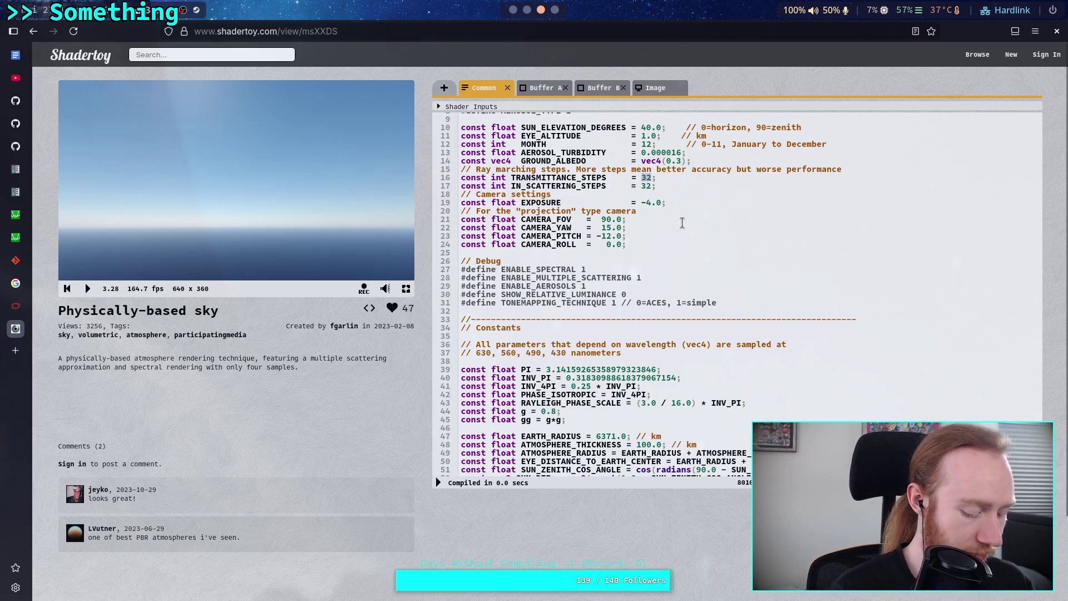
pyautogui.write('127')
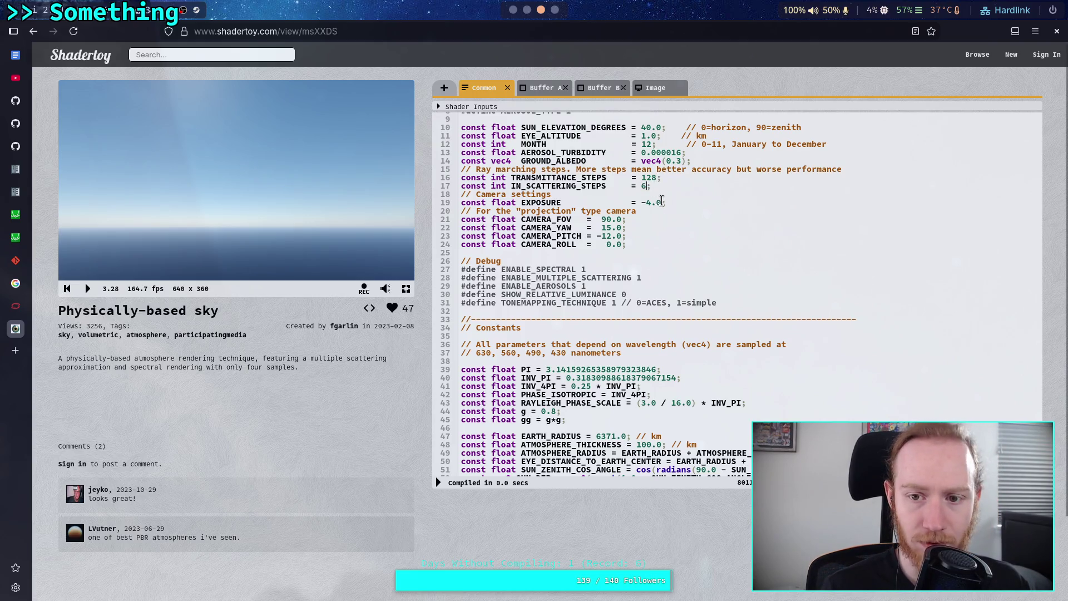
pyautogui.write('4')
pyautogui.click(440, 482)
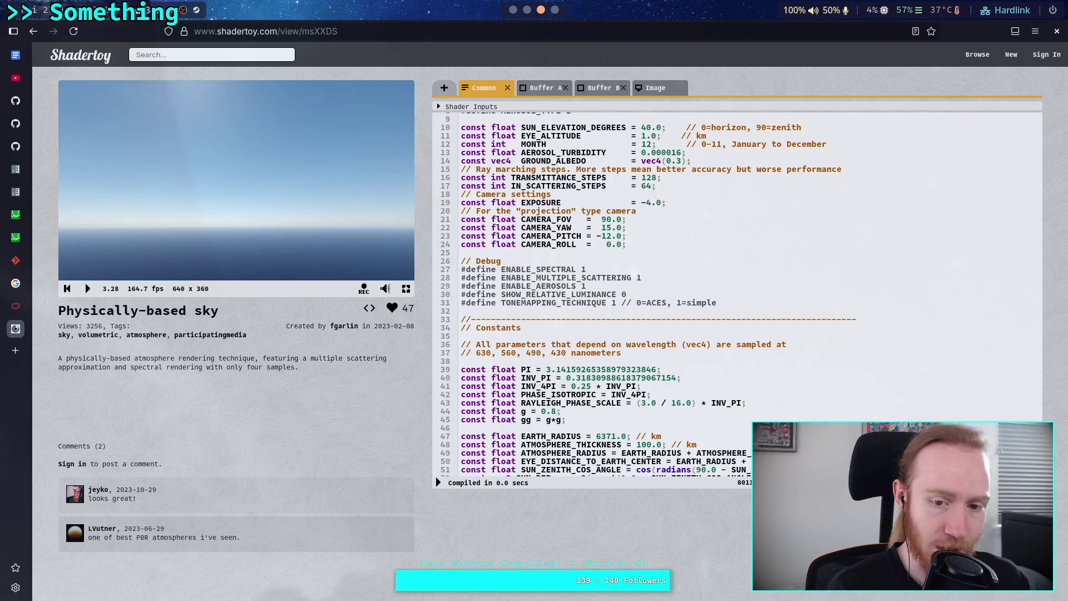
pyautogui.press('super+2')
pyautogui.press('super+1')
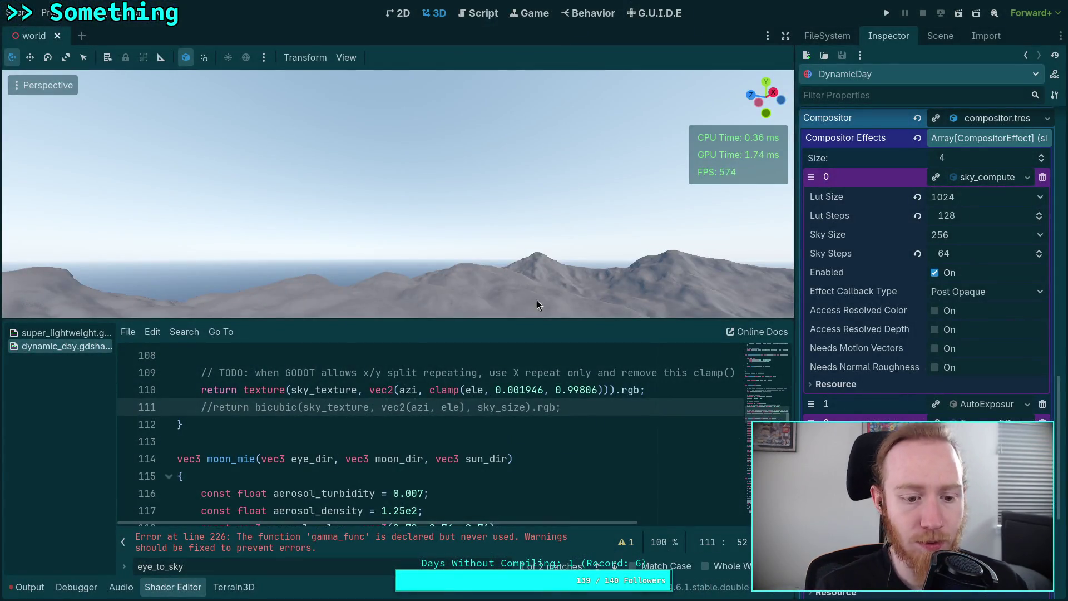
# Hide the shader code panel and expand the TonemapEffect settings.
pyautogui.click(183, 594)
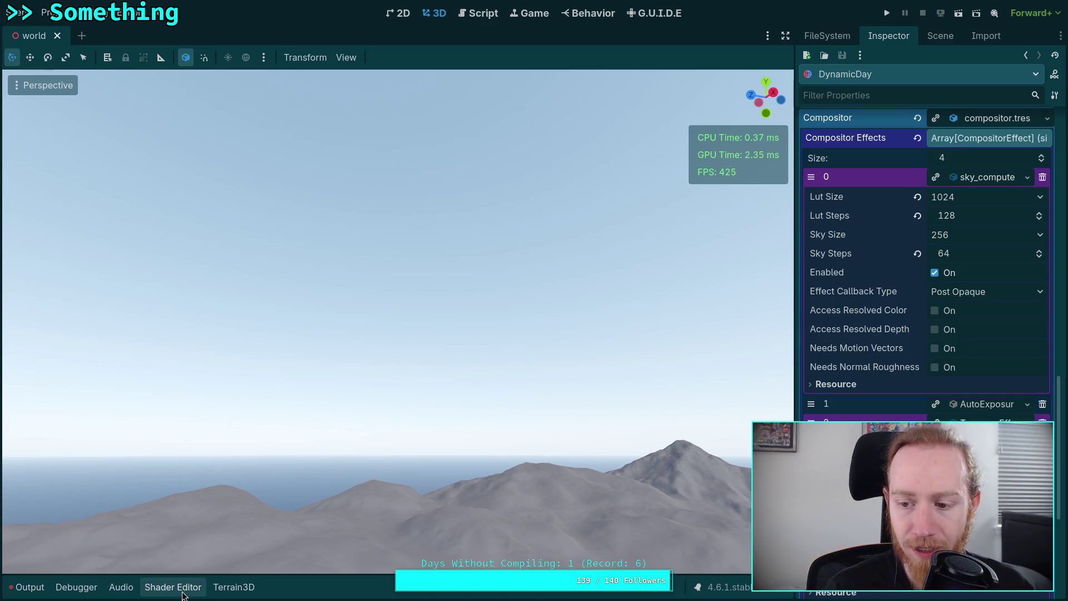
pyautogui.click(985, 177)
pyautogui.click(986, 214)
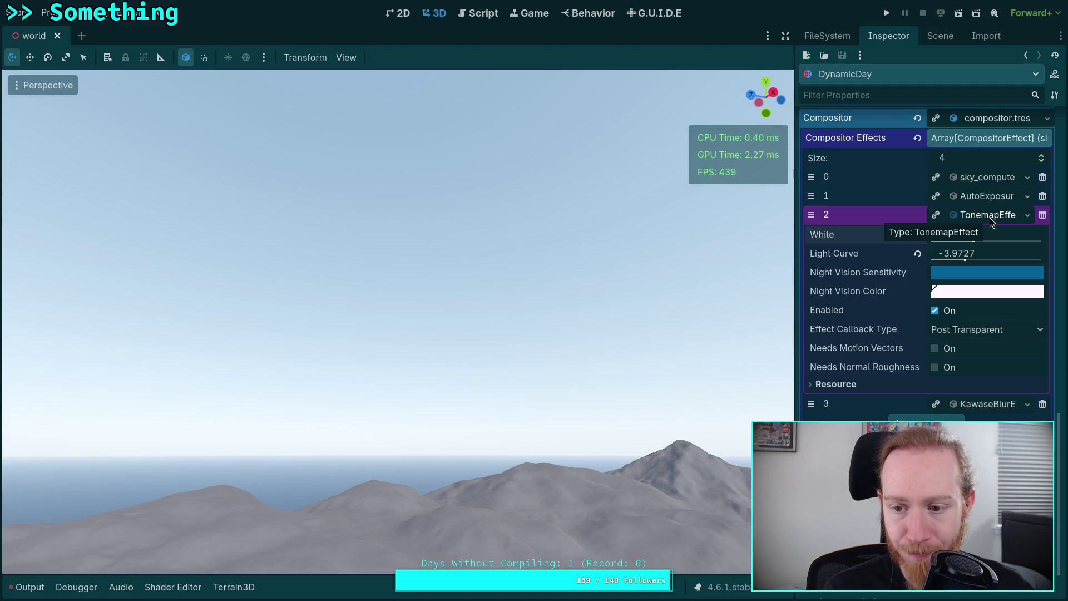
# In the script editor, close editor_plugin.gd and all other open scripts and docs.
pyautogui.click(477, 14)
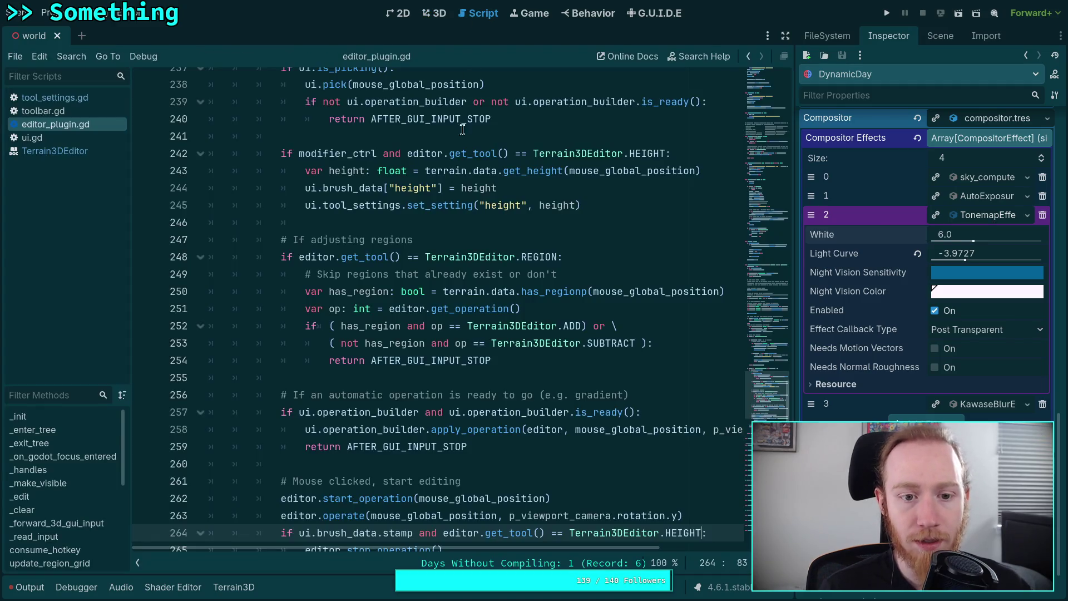
pyautogui.rightClick(73, 122)
pyautogui.click(83, 149)
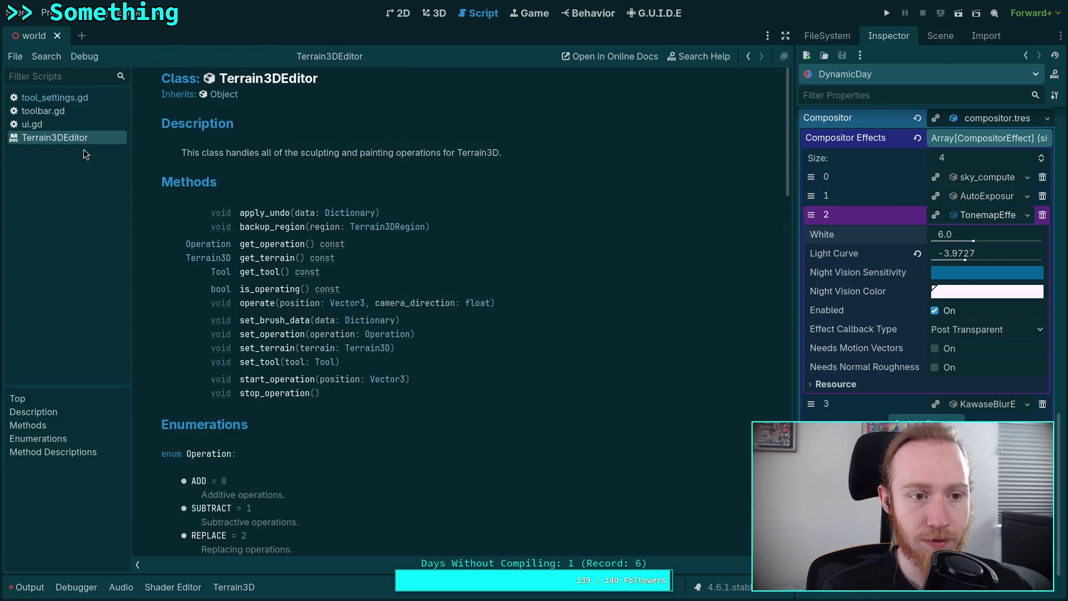
pyautogui.rightClick(55, 132)
pyautogui.click(99, 184)
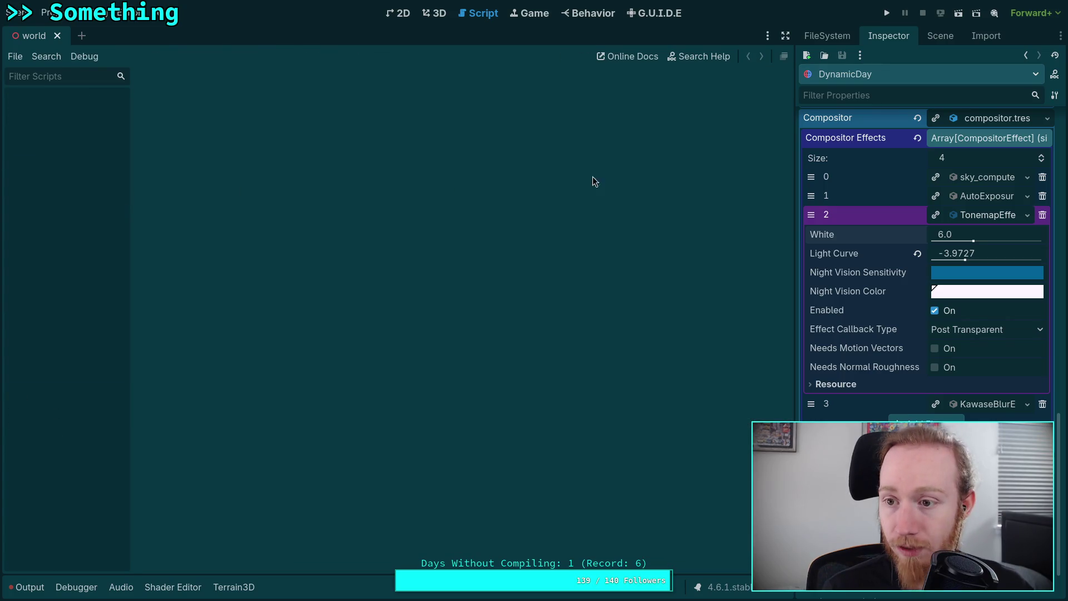
# In the FileSystem dock, collapse addons, expand script/post_process and open auto_exposure.gd.
pyautogui.click(931, 35)
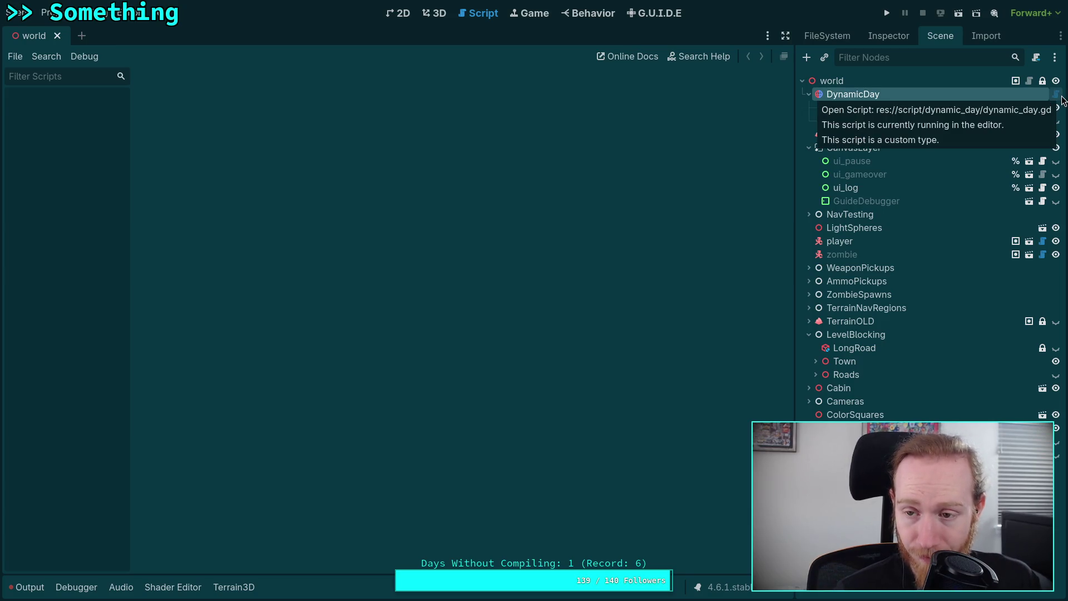
pyautogui.click(837, 33)
pyautogui.scroll(-3, 909, 272)
pyautogui.scroll(5, 907, 274)
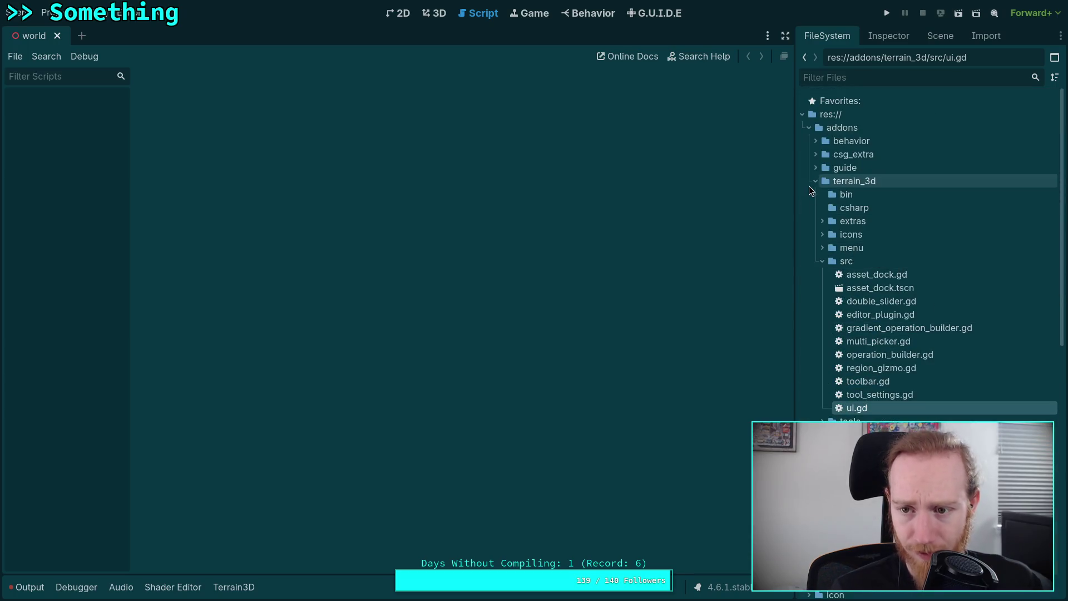
pyautogui.click(814, 181)
pyautogui.click(808, 128)
pyautogui.scroll(-5, 827, 266)
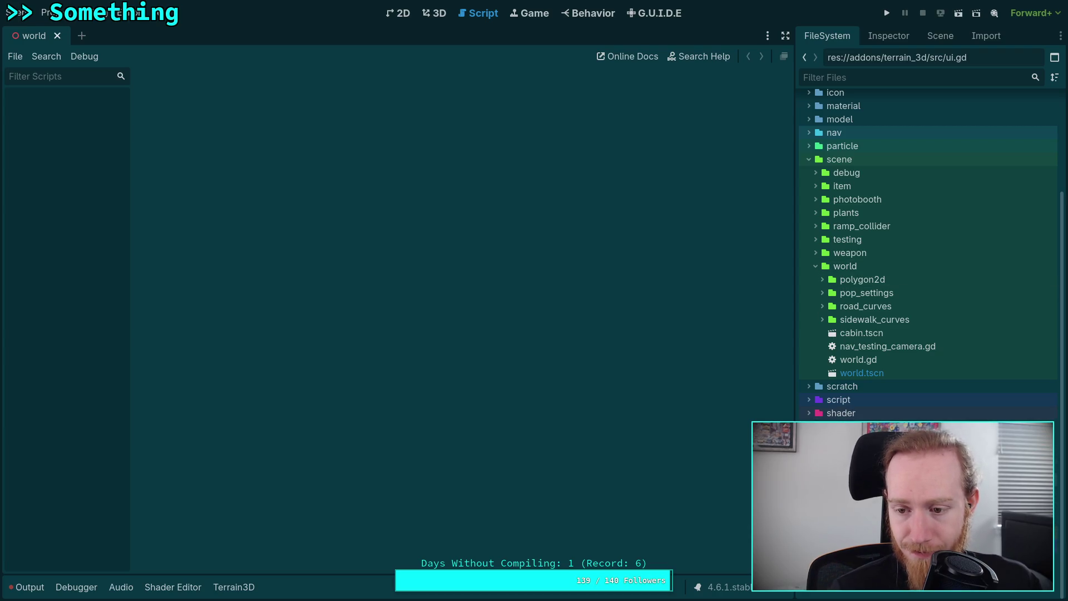
pyautogui.click(808, 404)
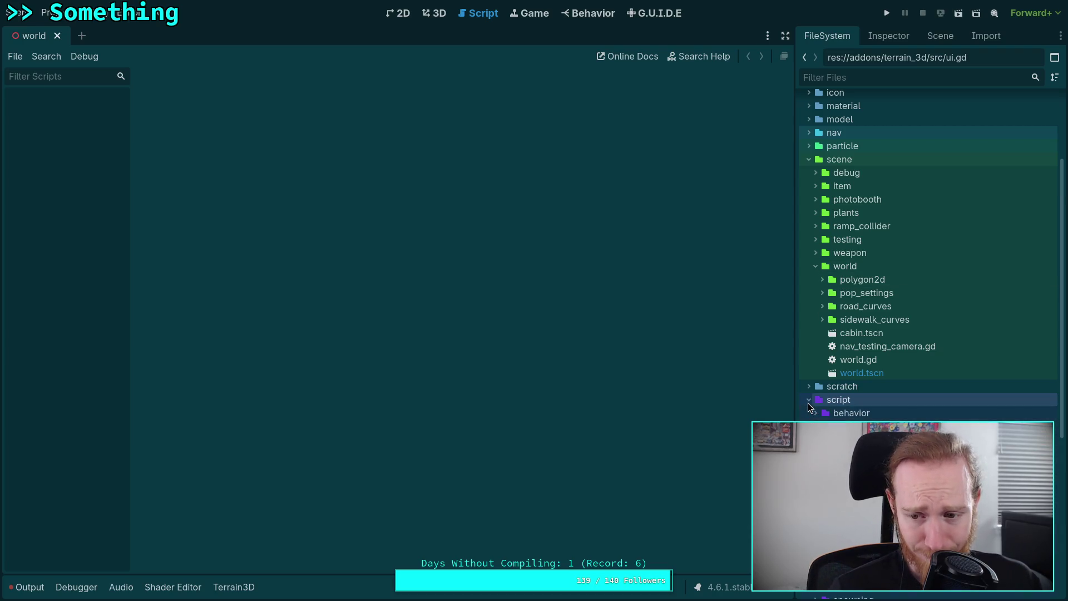
pyautogui.scroll(-3, 808, 402)
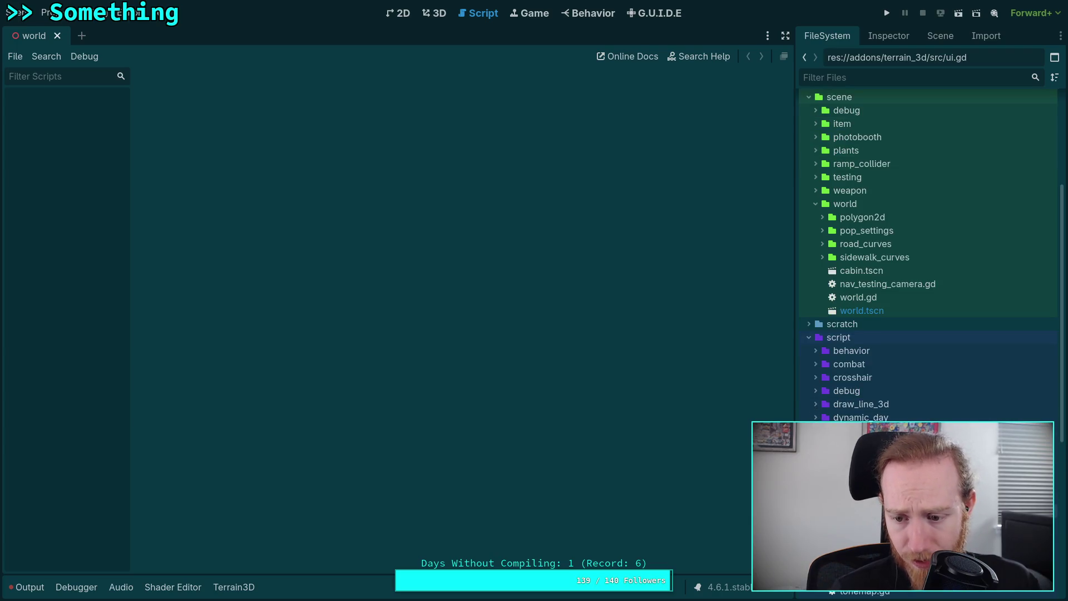
pyautogui.scroll(-6, 845, 405)
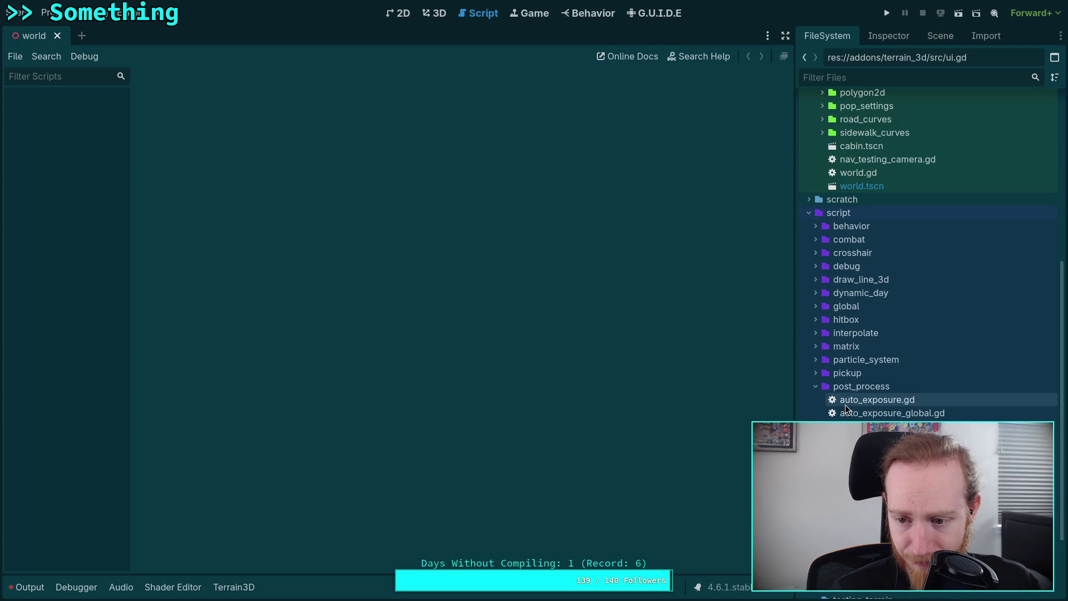
pyautogui.doubleClick(859, 402)
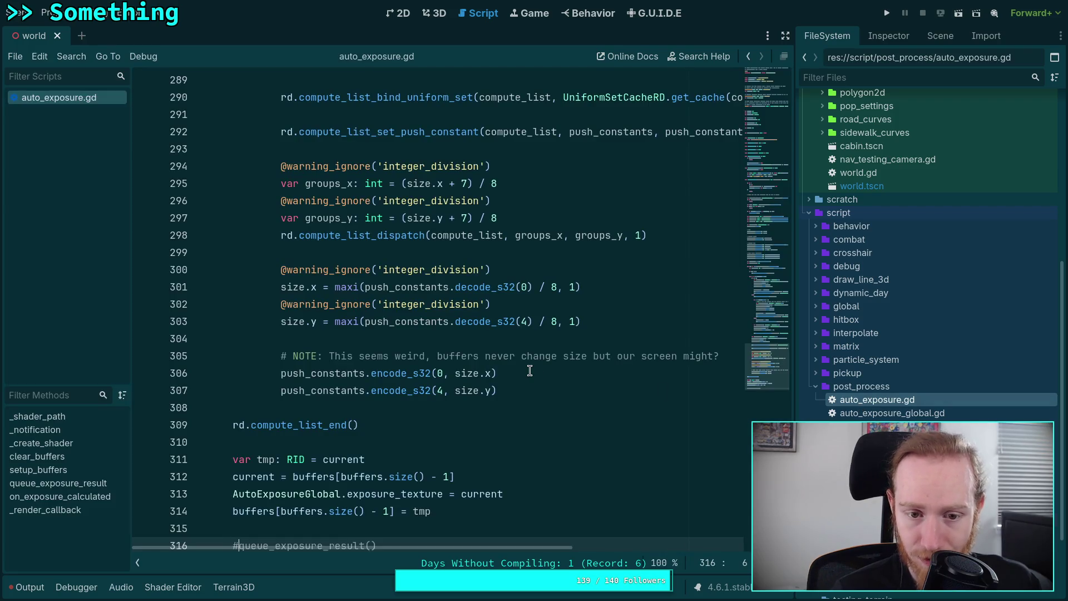
# Uncomment queue_exposure_result() on line 316, save auto_exposure.gd, and show the Output log.
pyautogui.scroll(-5, 529, 370)
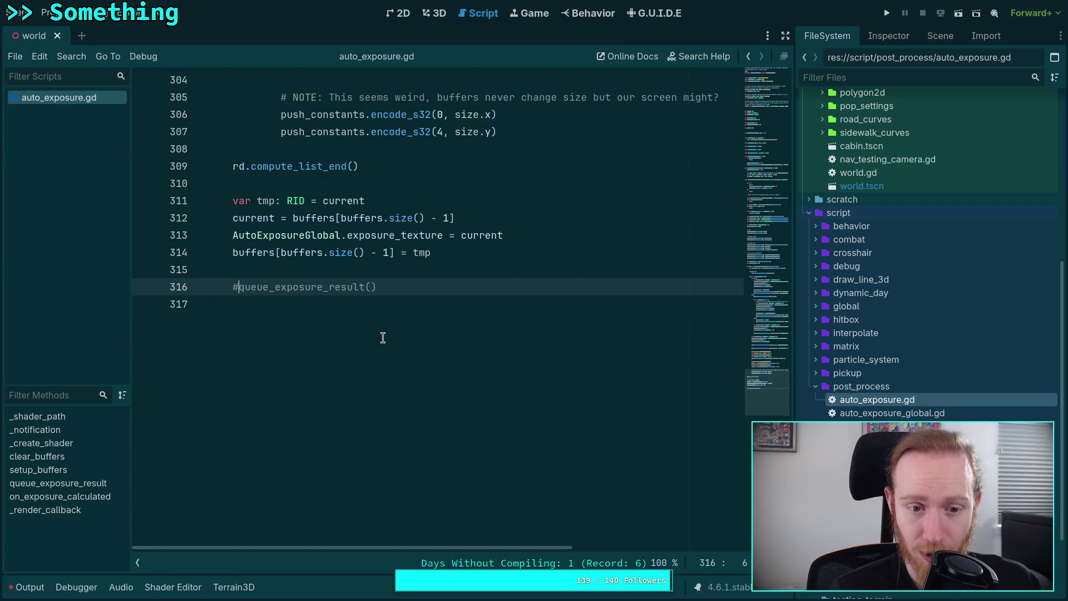
pyautogui.press('BackSpace')
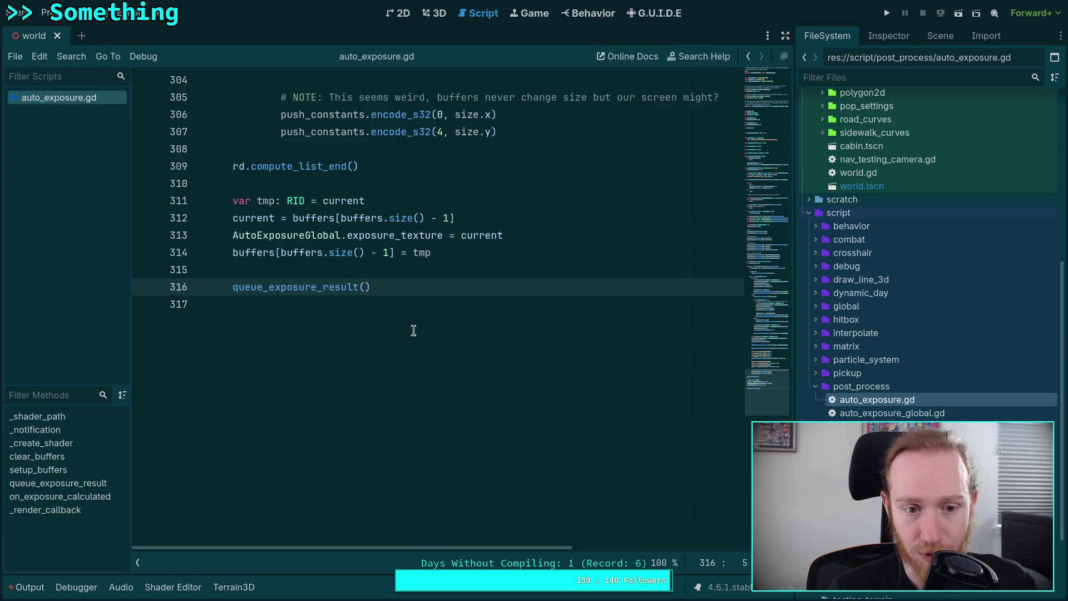
pyautogui.scroll(20, 413, 330)
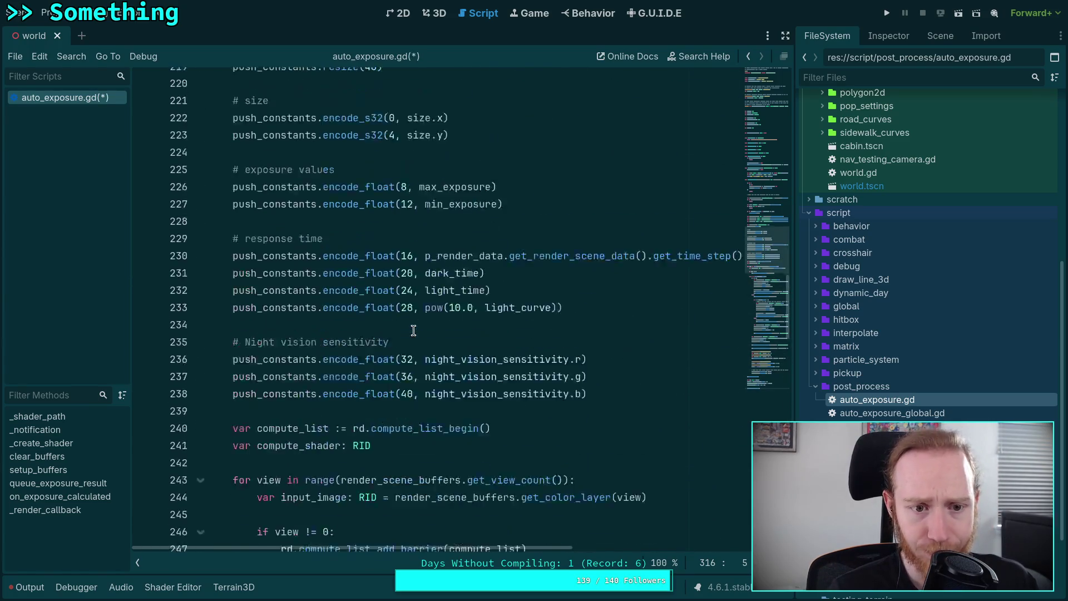
pyautogui.scroll(16, 413, 330)
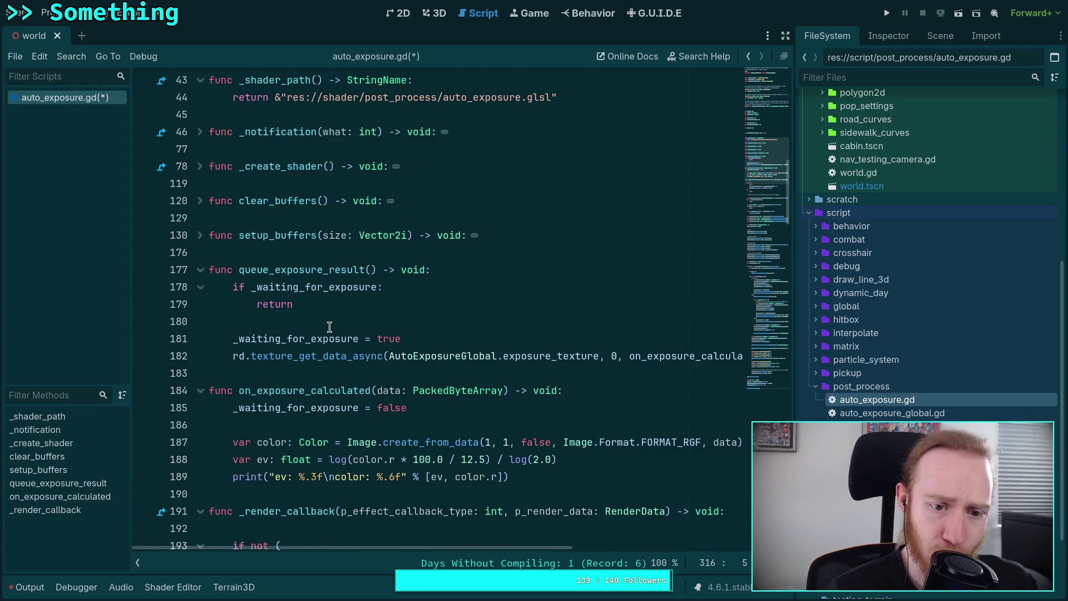
pyautogui.scroll(-1, 329, 326)
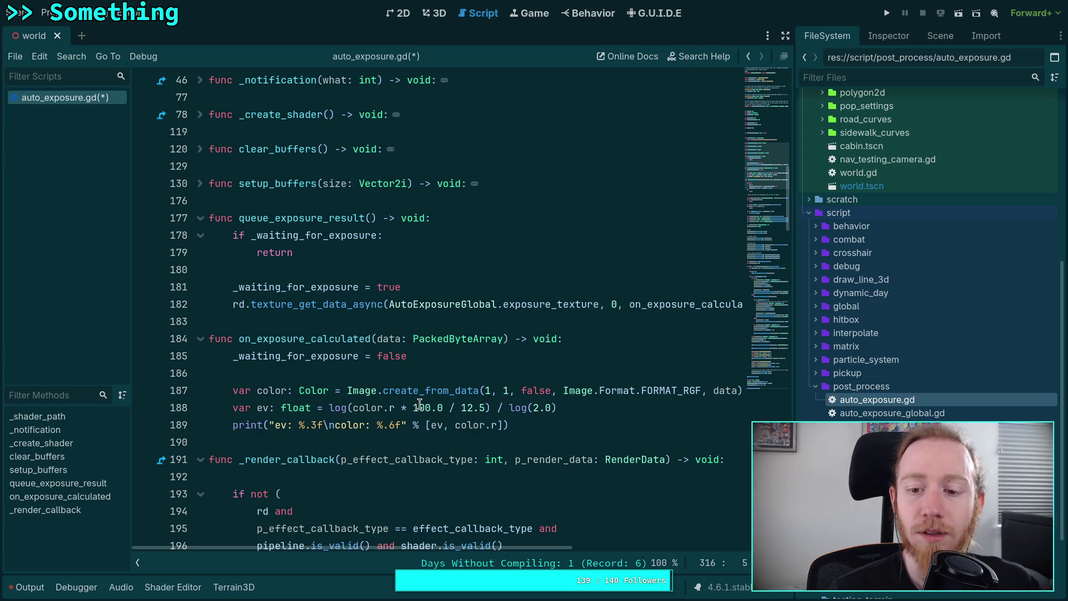
pyautogui.click(558, 421)
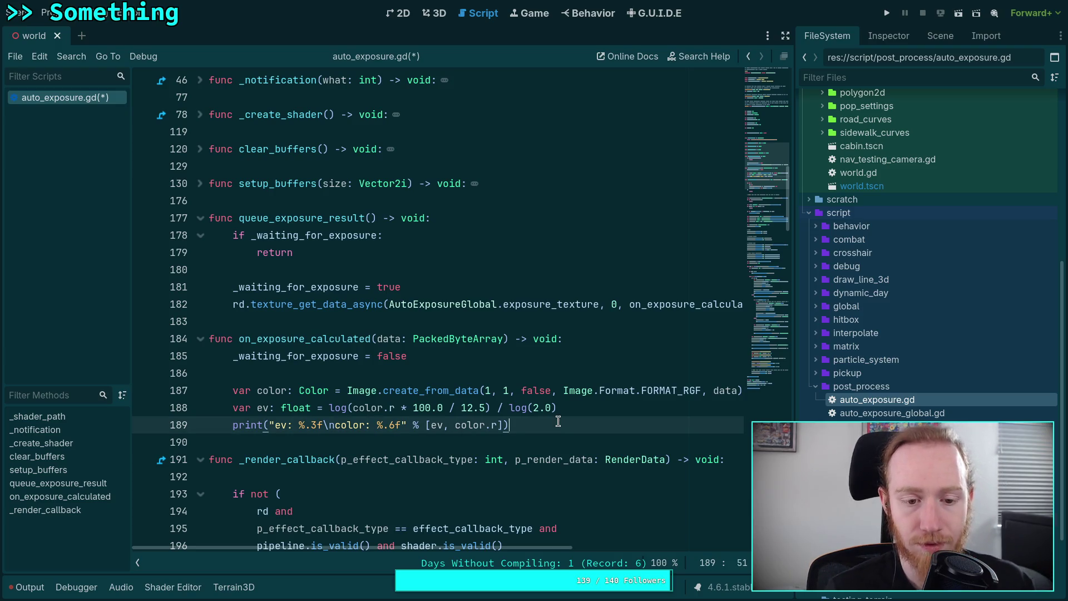
pyautogui.hotkey('ctrl', 's')
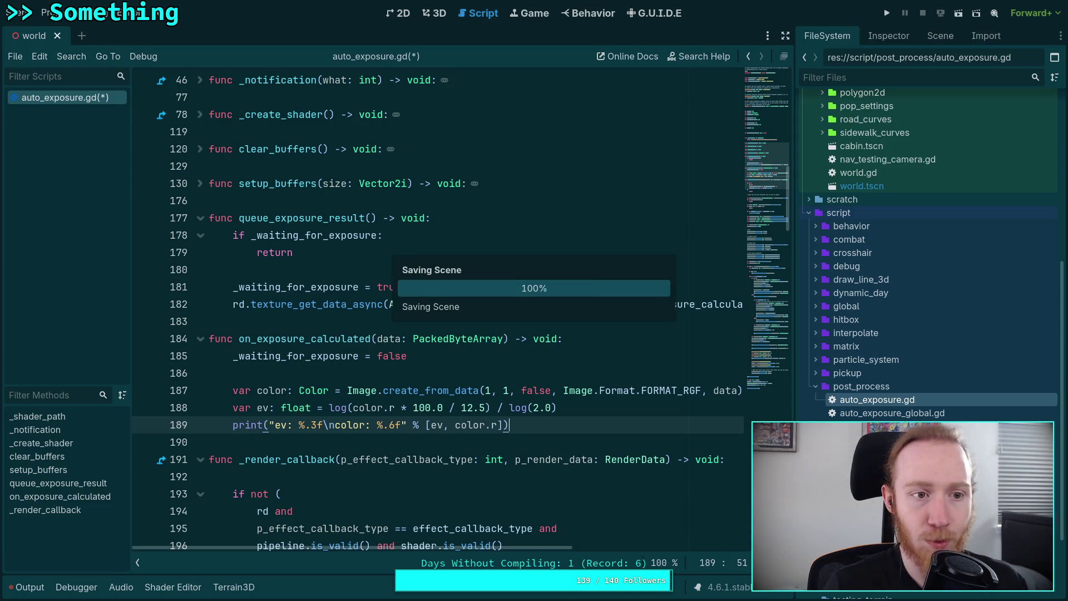
pyautogui.click(26, 587)
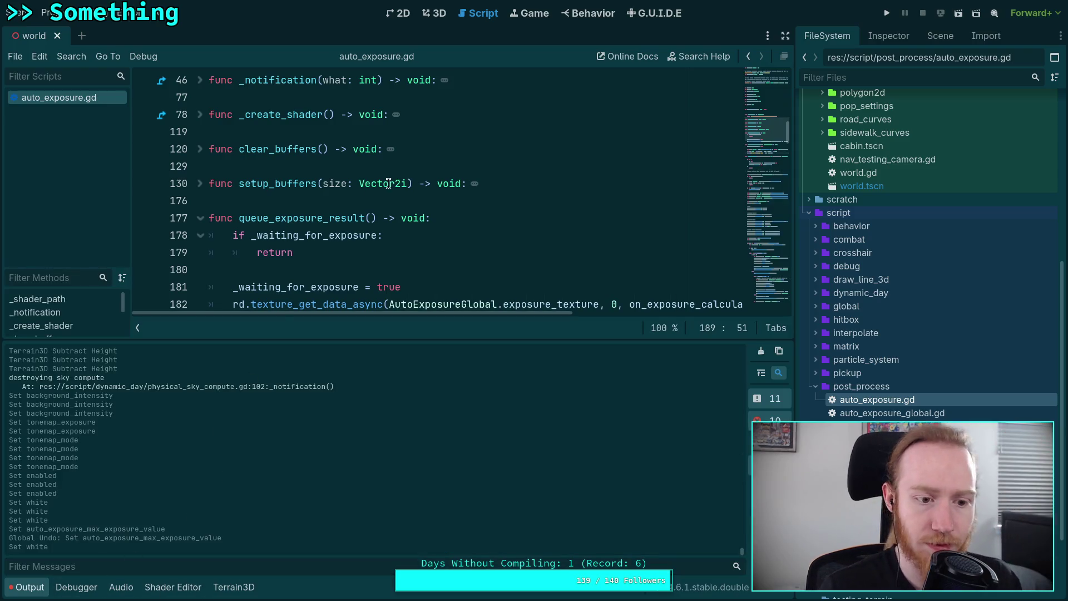
# Clear the Output log and briefly open and close Project Settings.
pyautogui.click(761, 351)
pyautogui.click(429, 17)
pyautogui.click(482, 14)
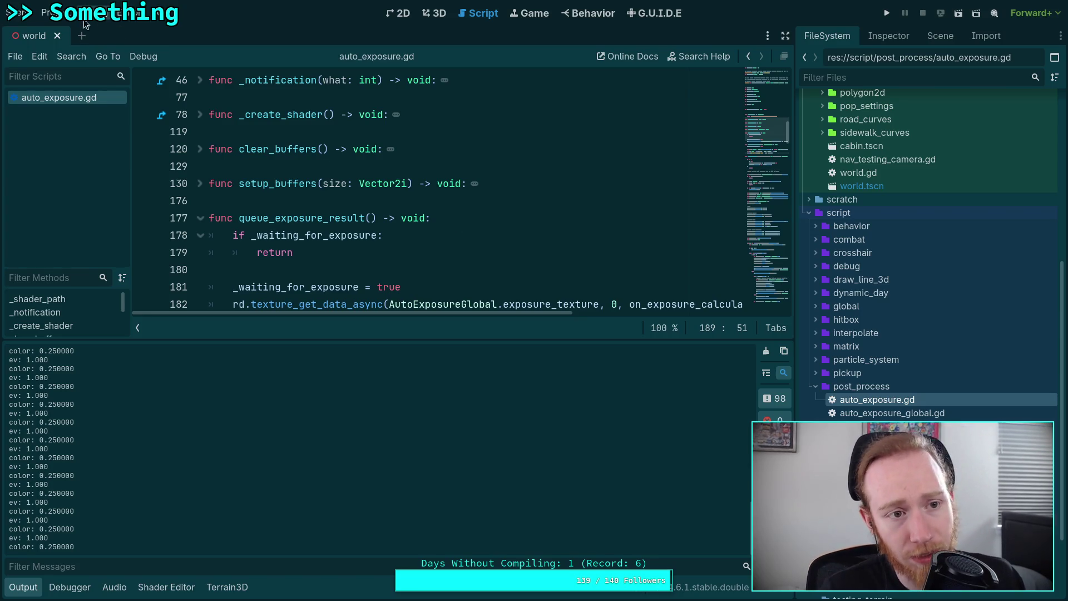
pyautogui.click(58, 12)
pyautogui.click(89, 33)
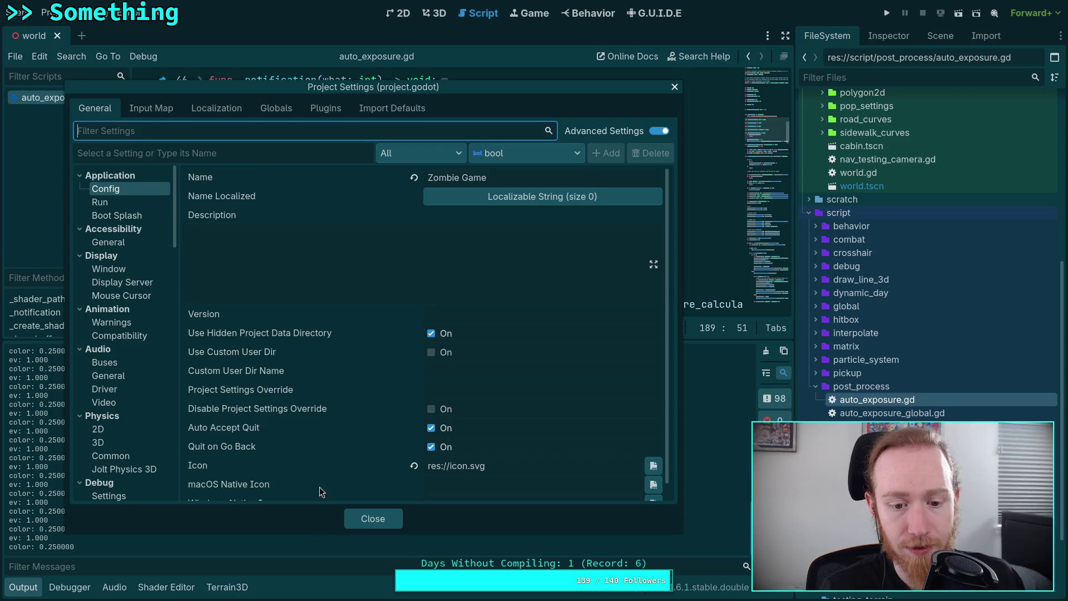
pyautogui.click(360, 517)
# In Editor Settings > Text Editor > Behavior, set Indent Type to Spaces and enable both trim-on-save options.
pyautogui.click(124, 14)
pyautogui.click(150, 35)
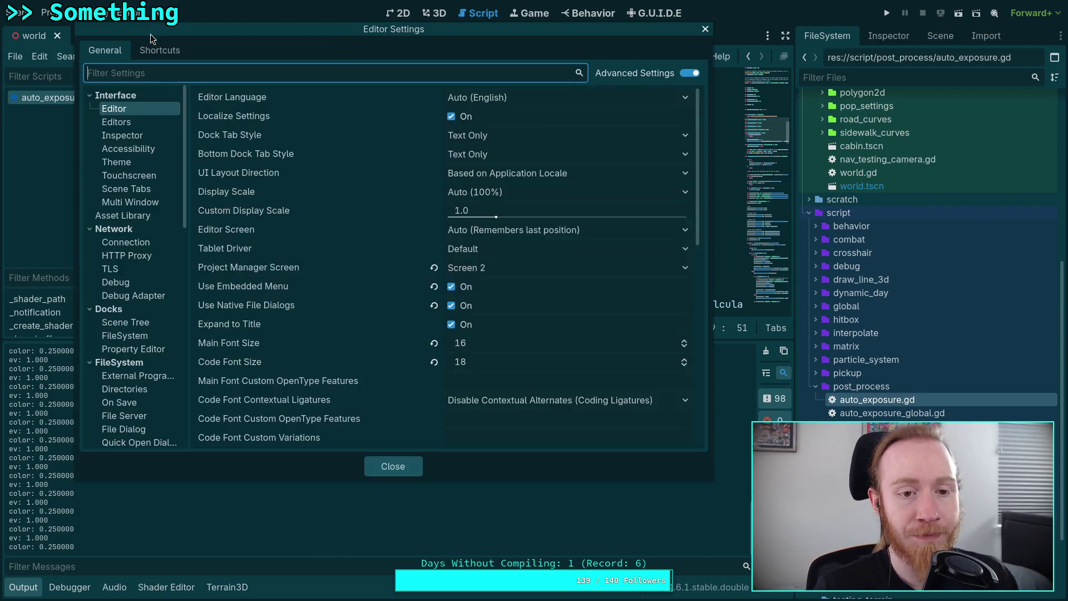
pyautogui.scroll(-5, 120, 311)
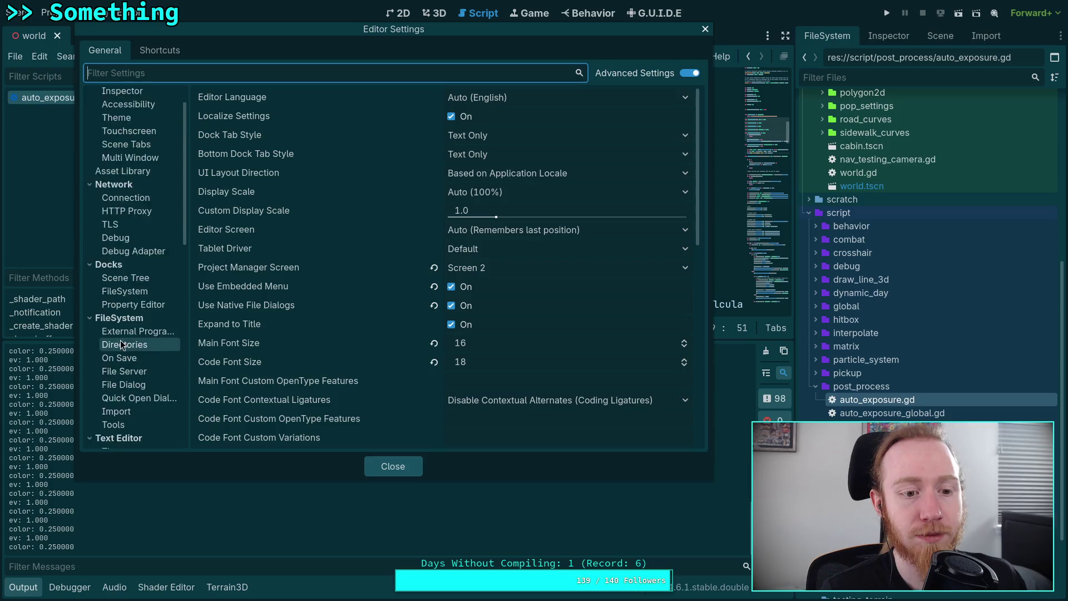
pyautogui.scroll(-2, 140, 321)
pyautogui.click(140, 255)
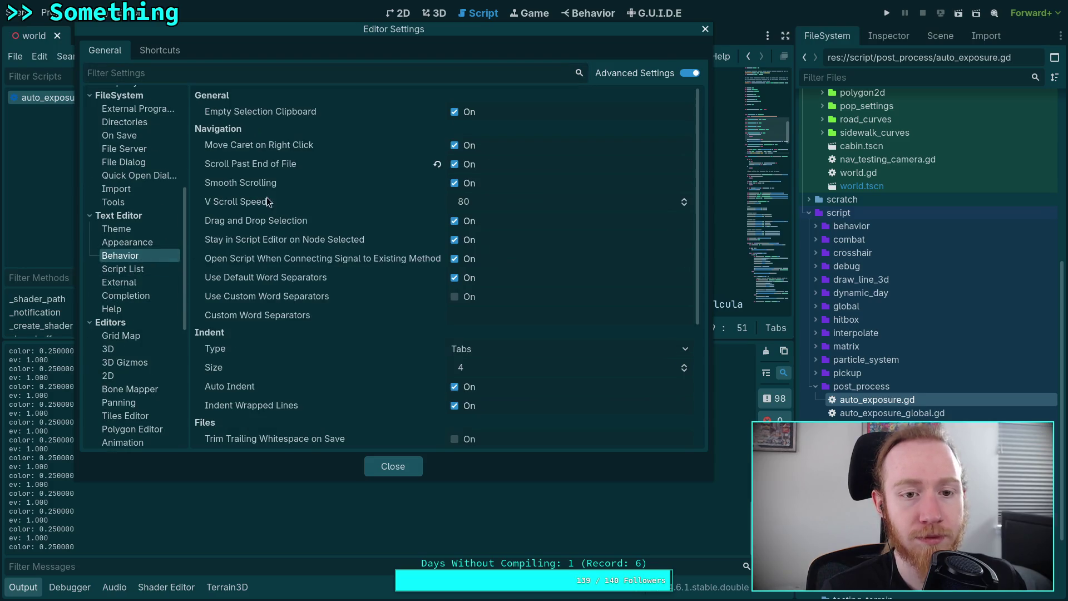
pyautogui.click(467, 348)
pyautogui.click(479, 380)
pyautogui.scroll(-3, 389, 380)
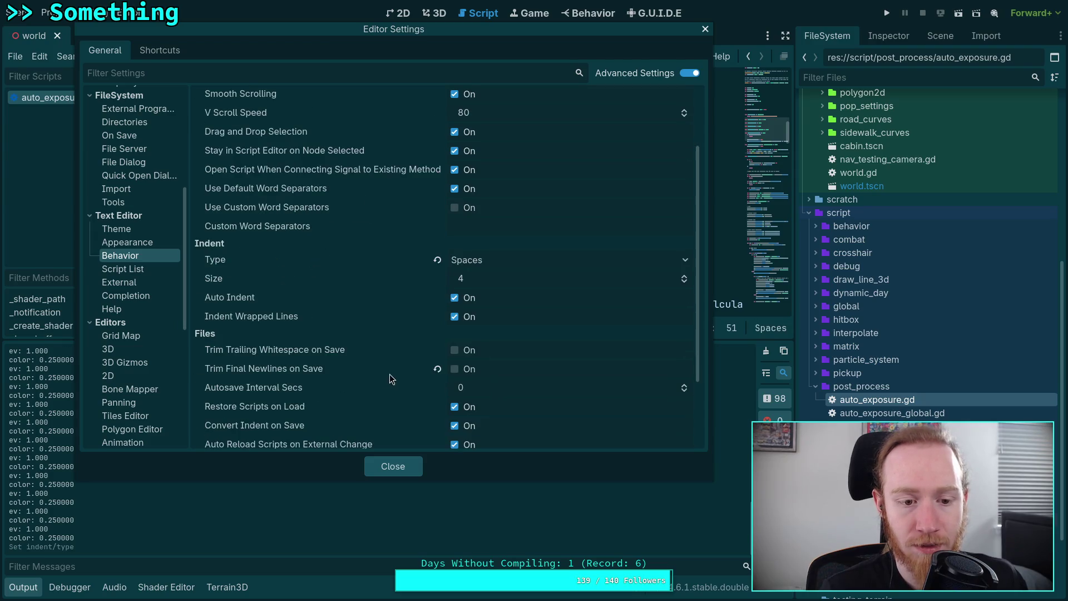
pyautogui.click(462, 358)
pyautogui.click(456, 369)
pyautogui.click(403, 467)
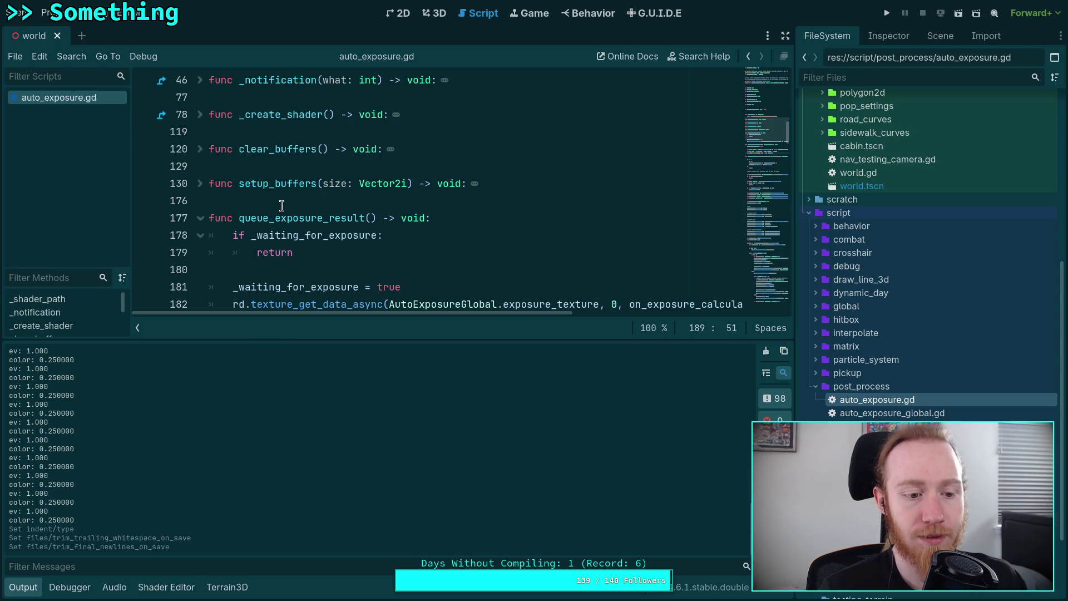
# Resave auto_exposure.gd with space indentation, then comment out queue_exposure_result() again and save.
pyautogui.hotkey('ctrl', 's')
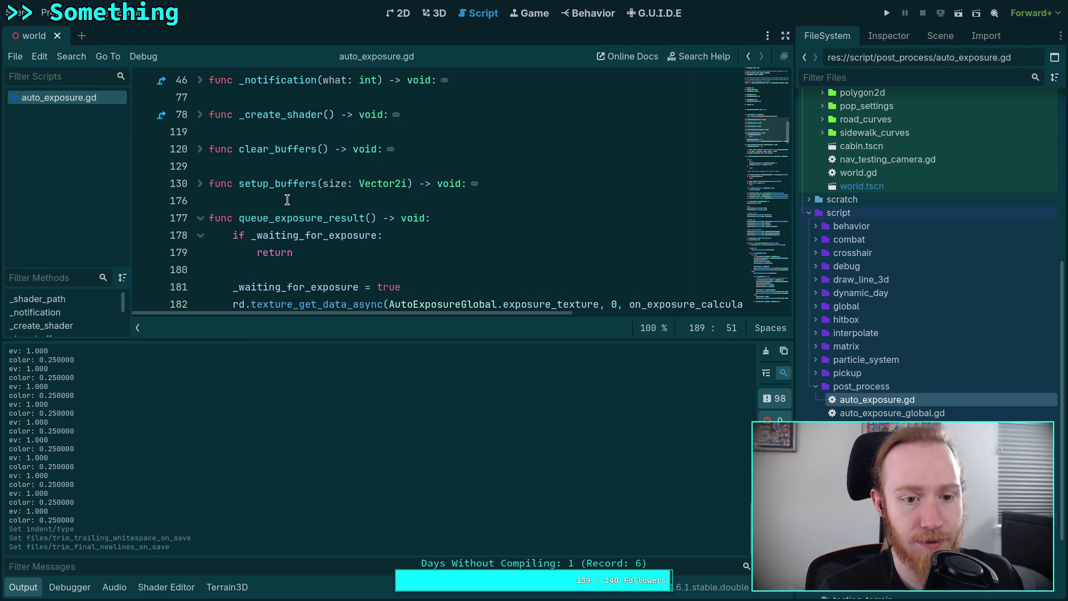
pyautogui.click(766, 351)
pyautogui.moveTo(773, 127)
pyautogui.mouseDown()
pyautogui.moveTo(773, 292)
pyautogui.moveTo(773, 278)
pyautogui.mouseUp()
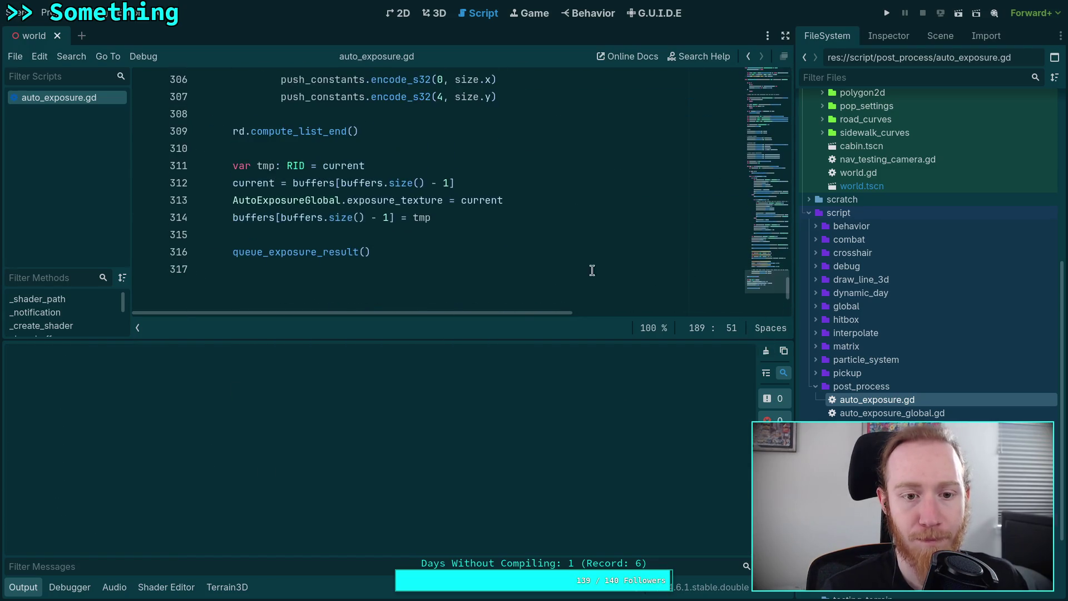
pyautogui.click(235, 257)
pyautogui.write('#')
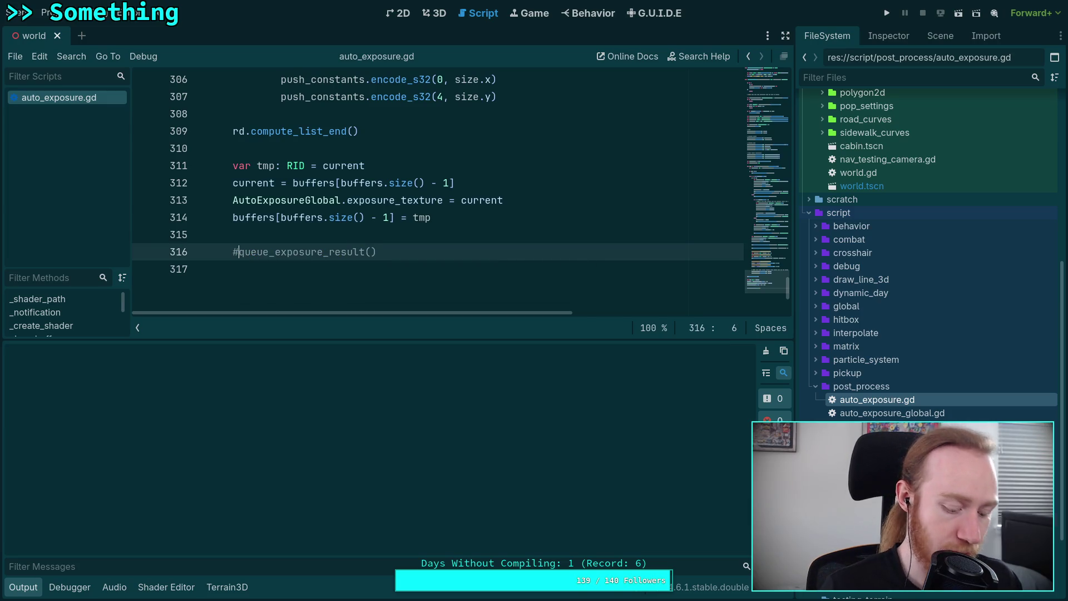
pyautogui.hotkey('ctrl', 's')
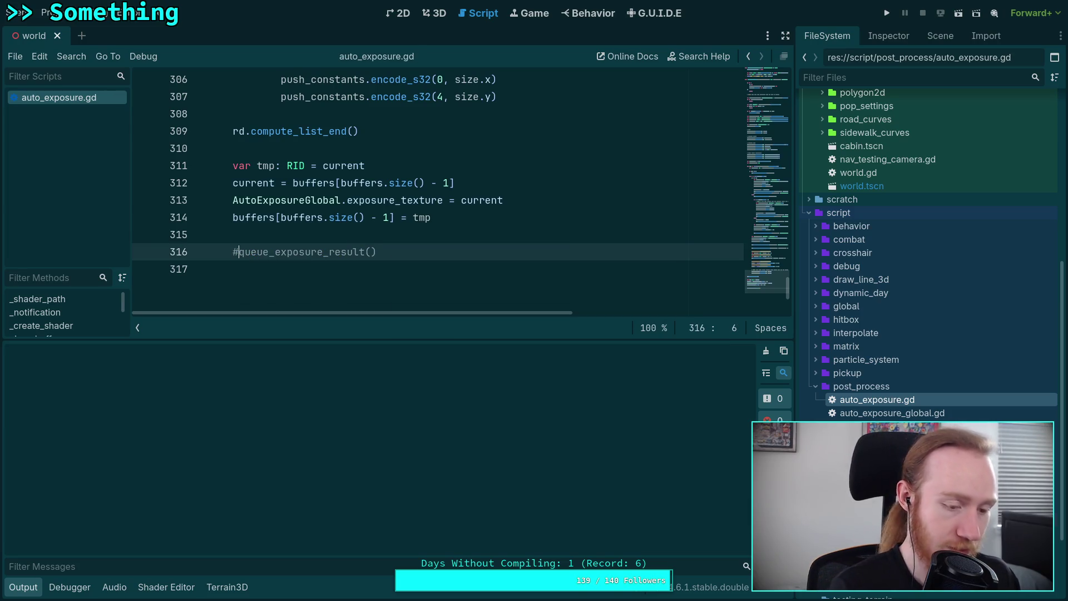
pyautogui.press('super+3')
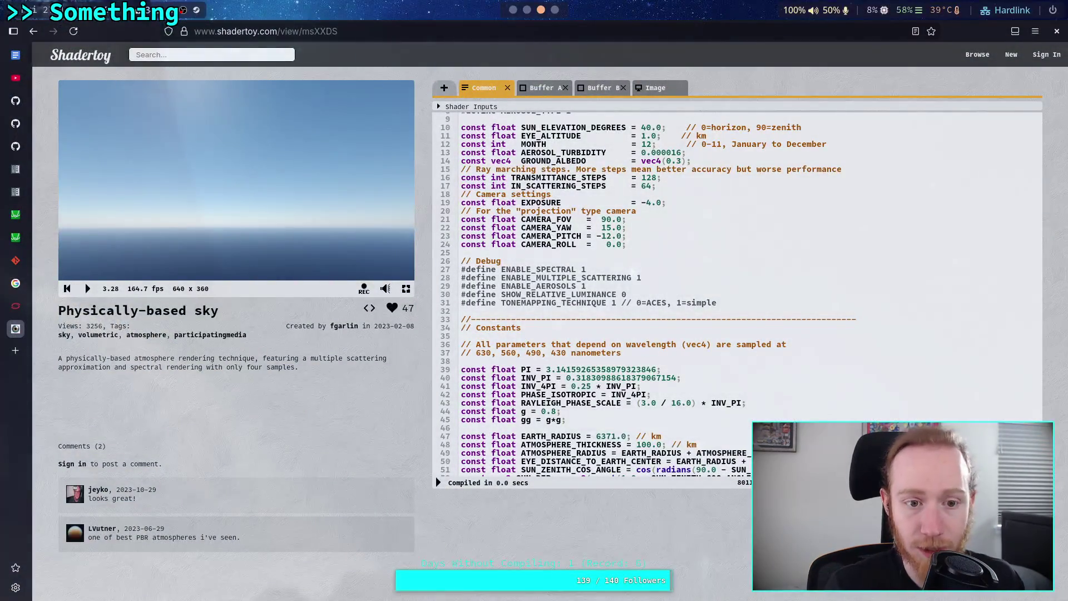
# In the Image tab, change col *= 0.3 to 0.25, recompile, and view the preview full screen.
pyautogui.scroll(-10, 612, 250)
pyautogui.click(656, 90)
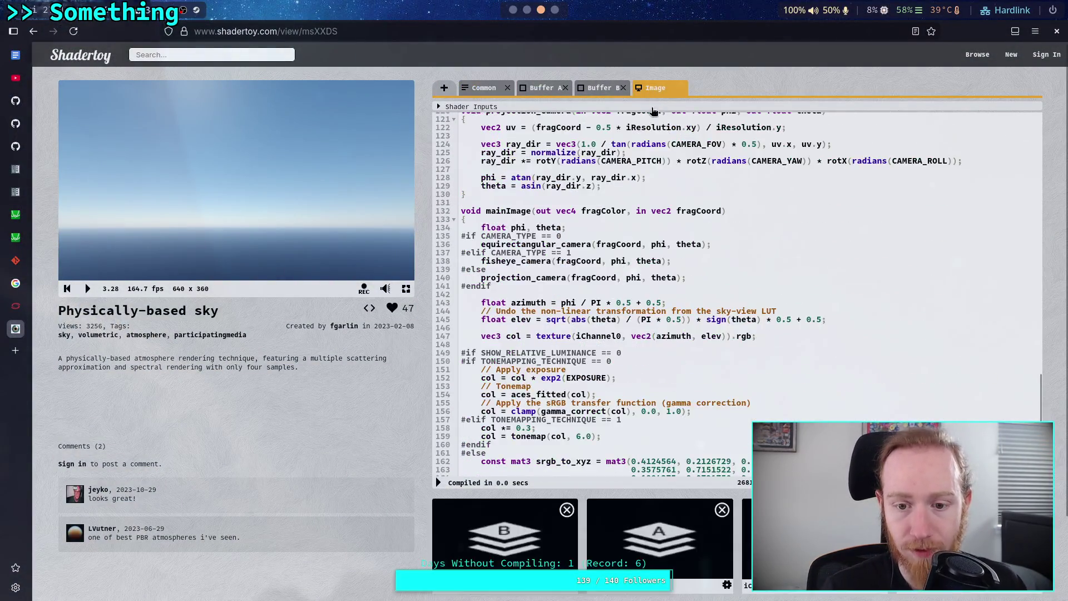
pyautogui.scroll(-2, 606, 330)
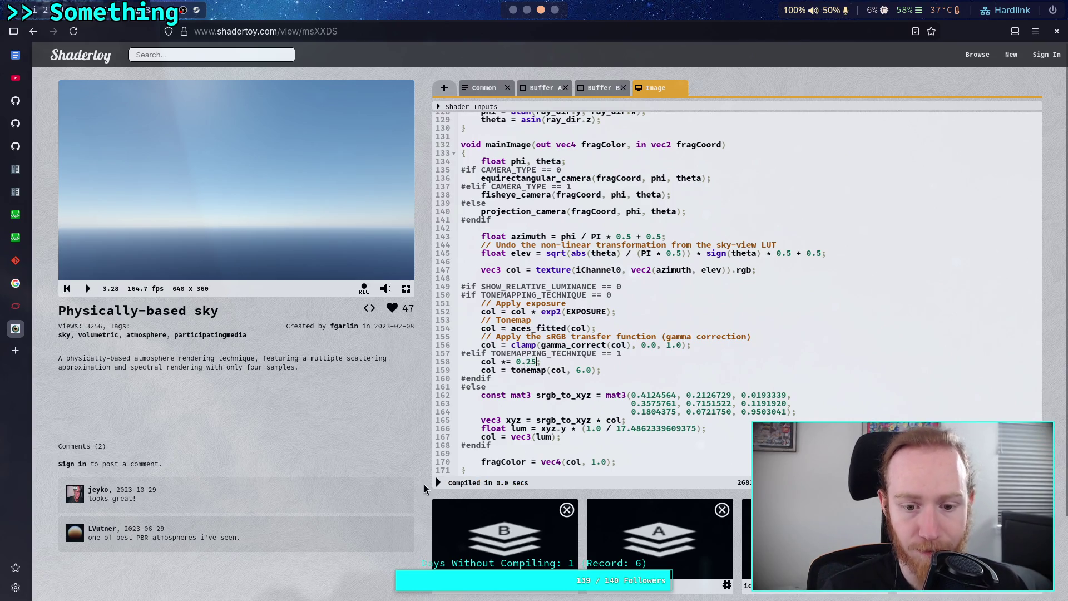
pyautogui.click(438, 483)
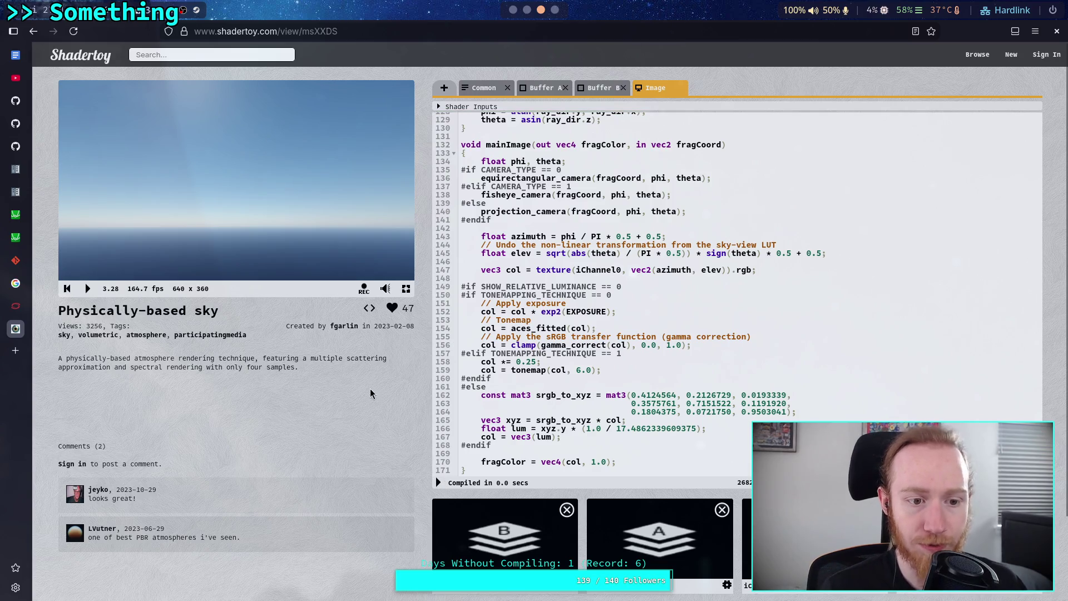
pyautogui.click(406, 289)
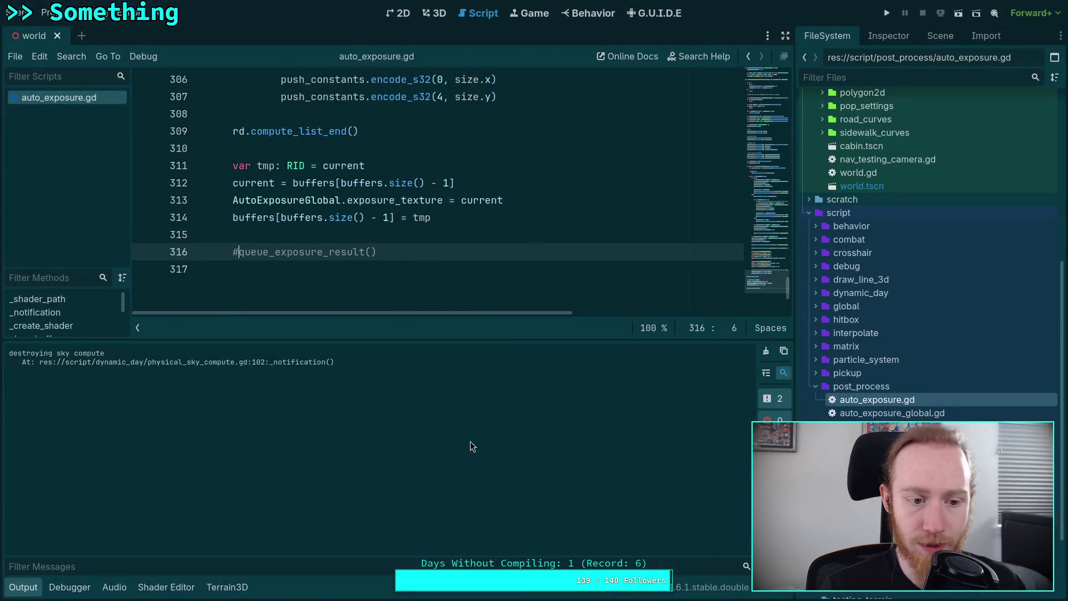
# Hide the output log and close the auto_exposure.gd script.
pyautogui.click(11, 584)
pyautogui.rightClick(92, 98)
pyautogui.click(124, 137)
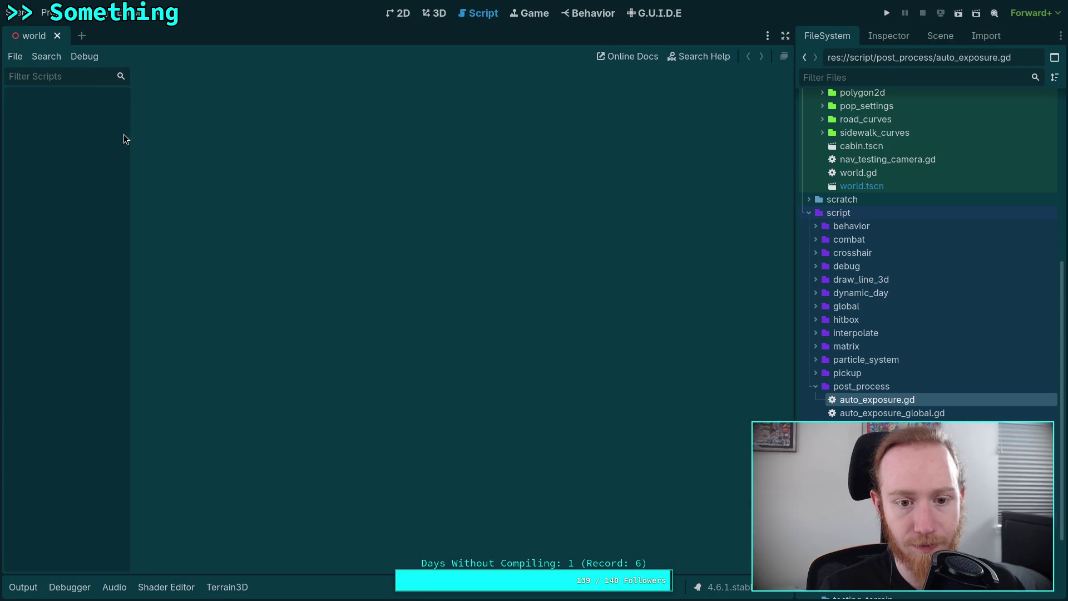
# In the 3D world scene, hide the Terrain node so only sky and sea remain.
pyautogui.click(433, 13)
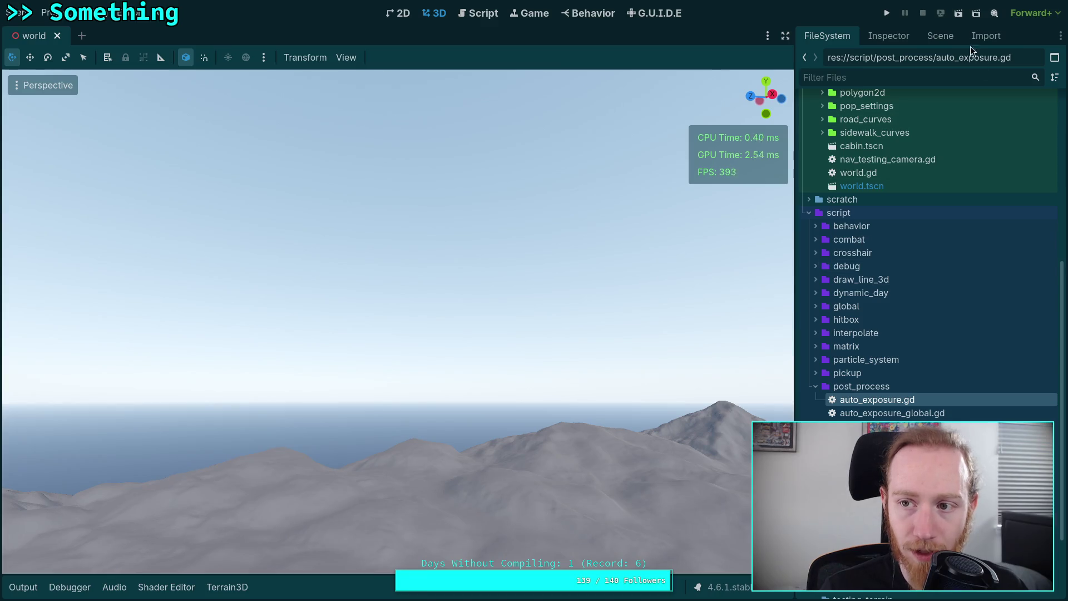
pyautogui.click(939, 36)
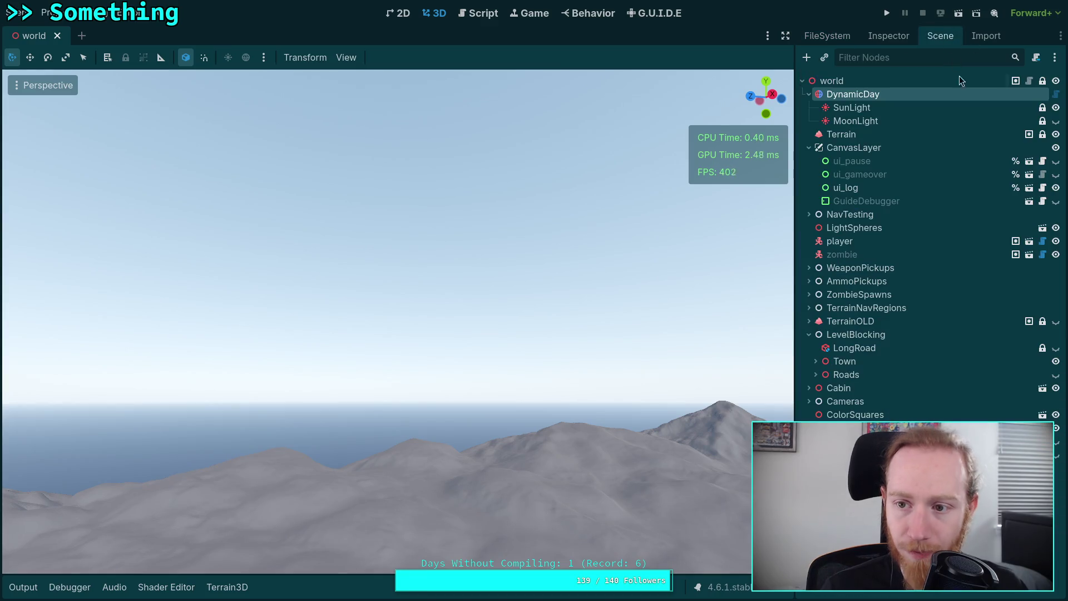
pyautogui.click(1054, 135)
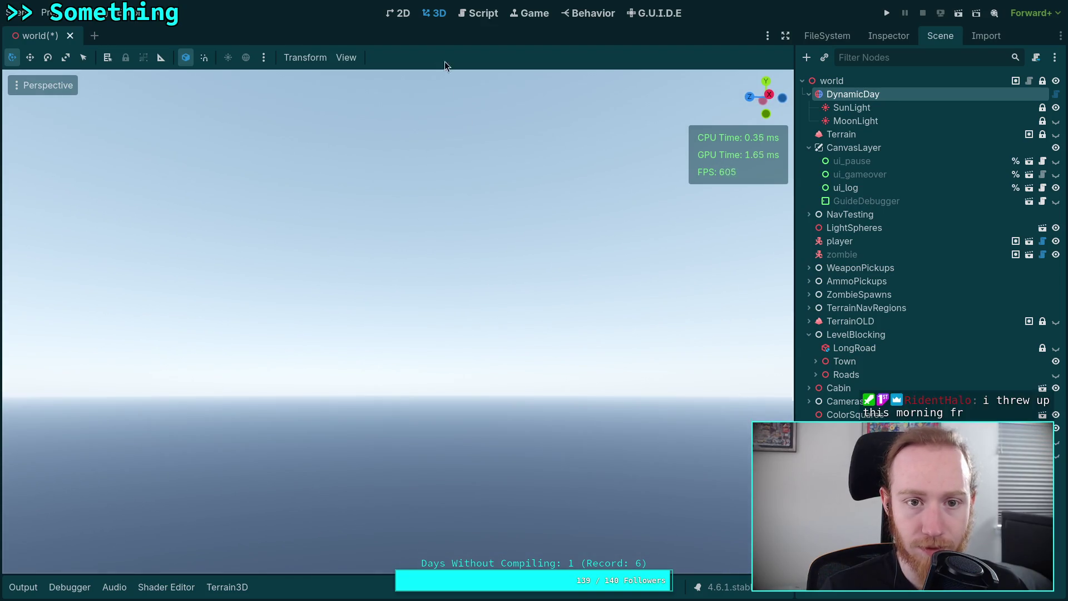
pyautogui.click(346, 57)
pyautogui.press('super+1')
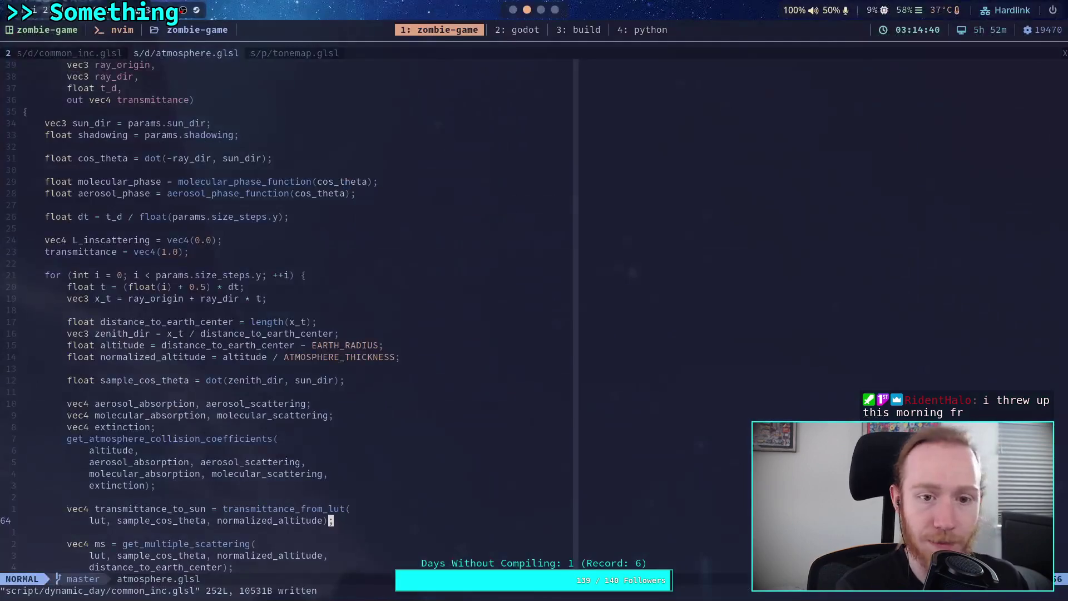
# Open common_inc.glsl in Neovim and review constants such as EYE_ALTITUDE and AEROSOL_TYPE 1.
pyautogui.scroll(8, 380, 269)
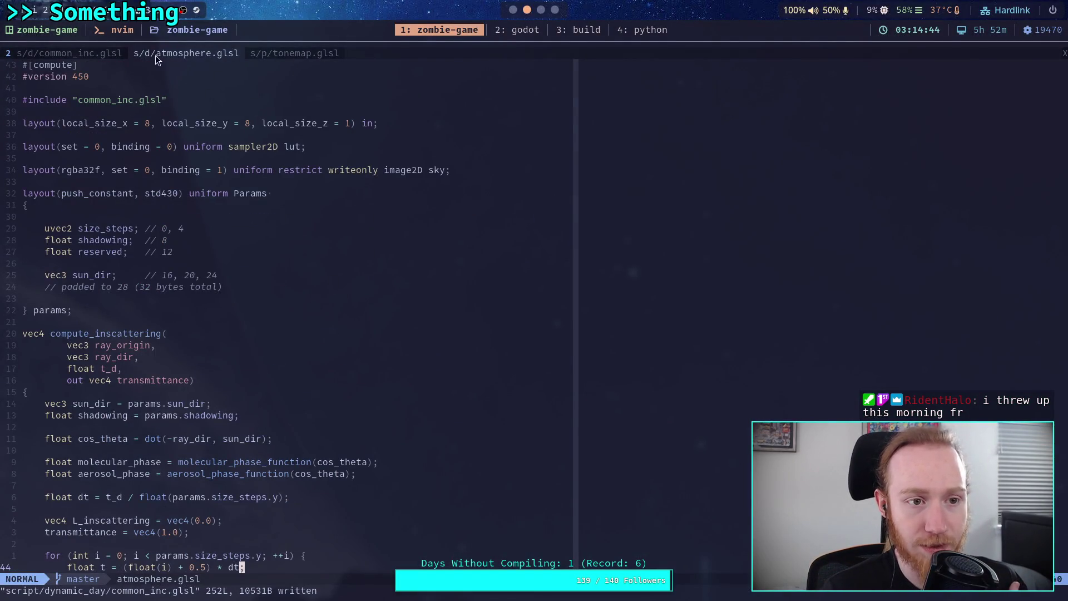
pyautogui.press('g')
pyautogui.press('t')
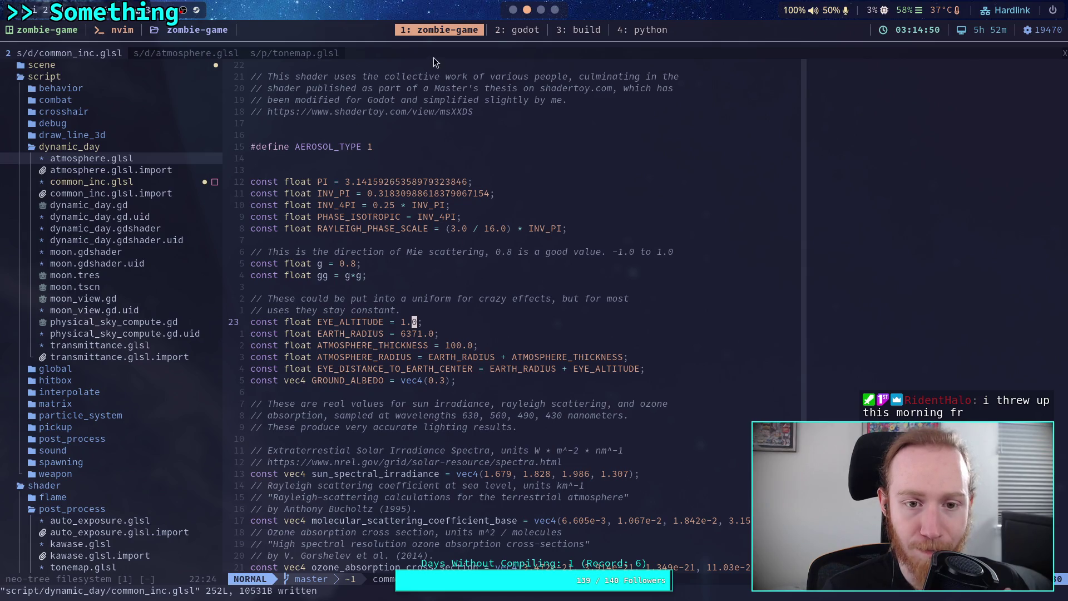
# Bring up the Shadertoy reference sky, exit fullscreen and view its Common code.
pyautogui.click(541, 12)
pyautogui.press('Escape')
pyautogui.scroll(15, 503, 132)
pyautogui.click(477, 94)
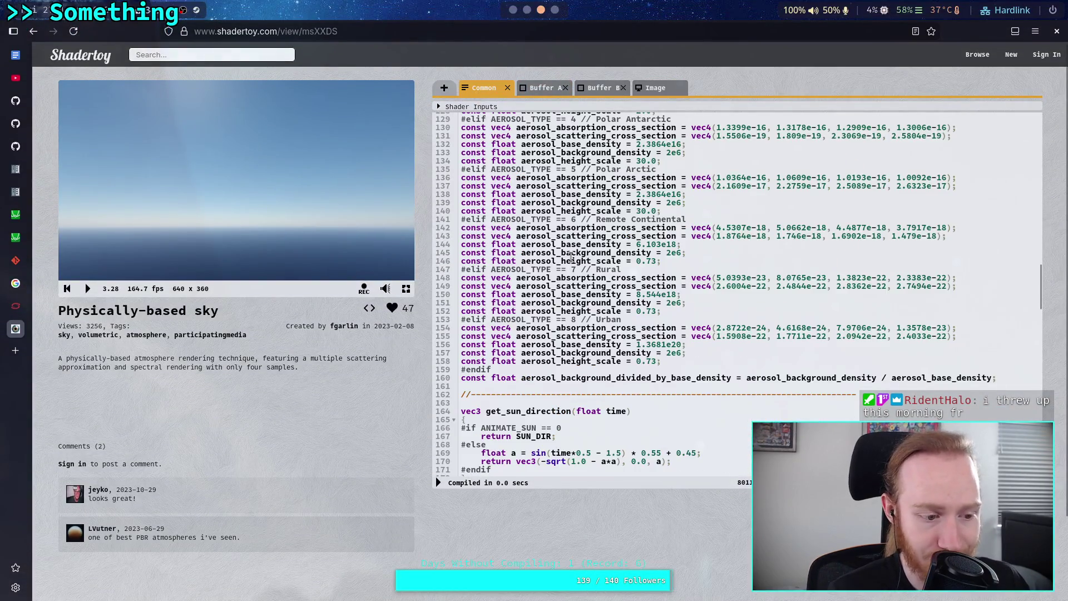
# Read the Common parameters CAMERA_FOV 90.0 and EXPOSURE -4.0, then return to Godot.
pyautogui.scroll(10, 653, 278)
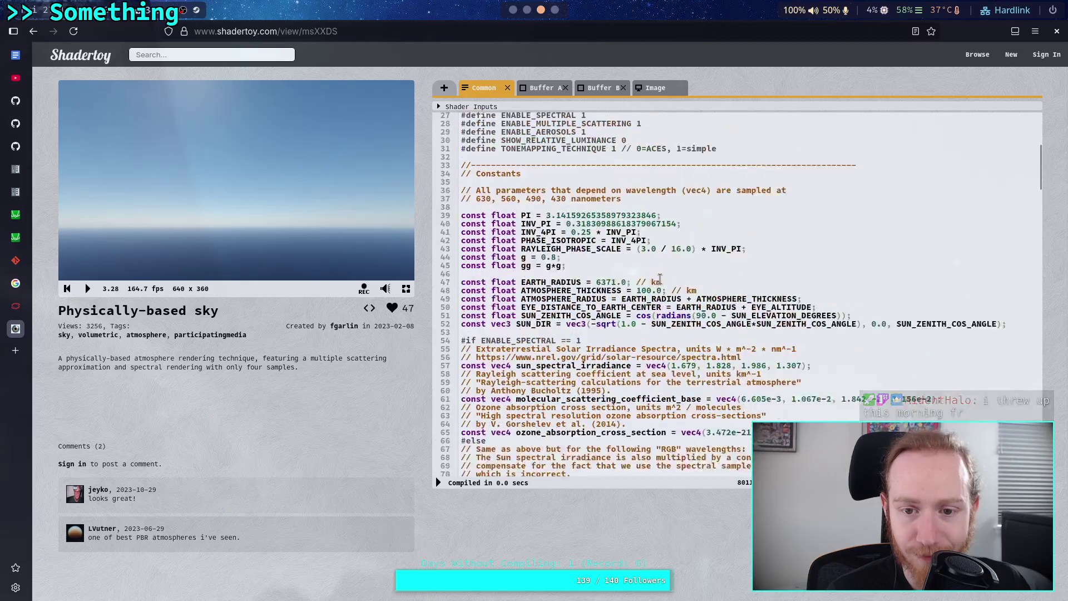
pyautogui.scroll(5, 660, 279)
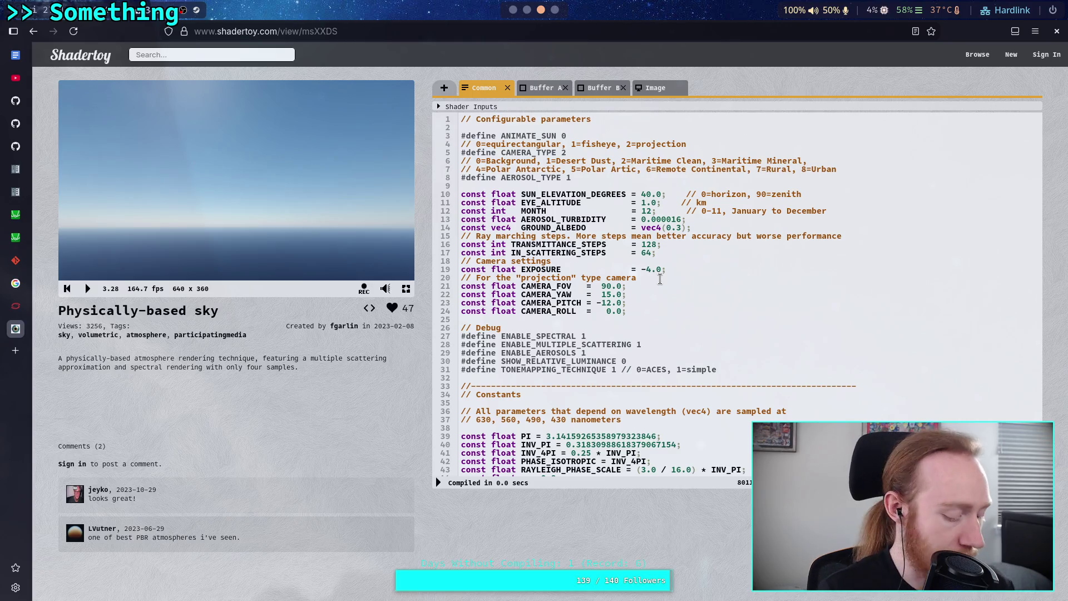
pyautogui.hotkey('alt', 'Tab')
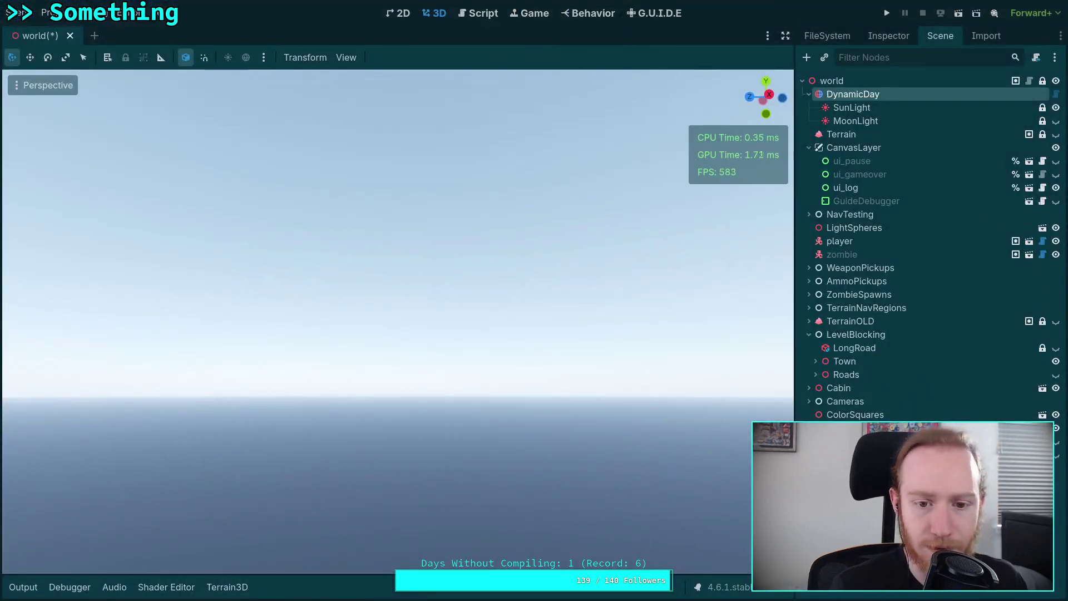
# Set the editor viewport's Perspective VFOV to 90 degrees and restore the side docks.
pyautogui.click(785, 35)
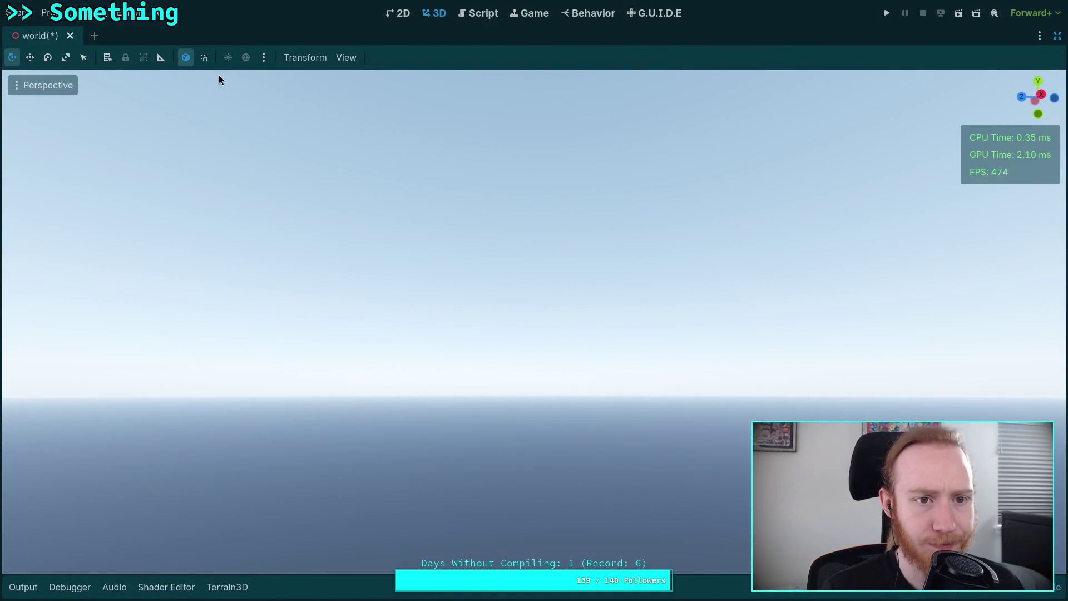
pyautogui.click(346, 57)
pyautogui.click(379, 237)
pyautogui.click(476, 258)
pyautogui.write('90')
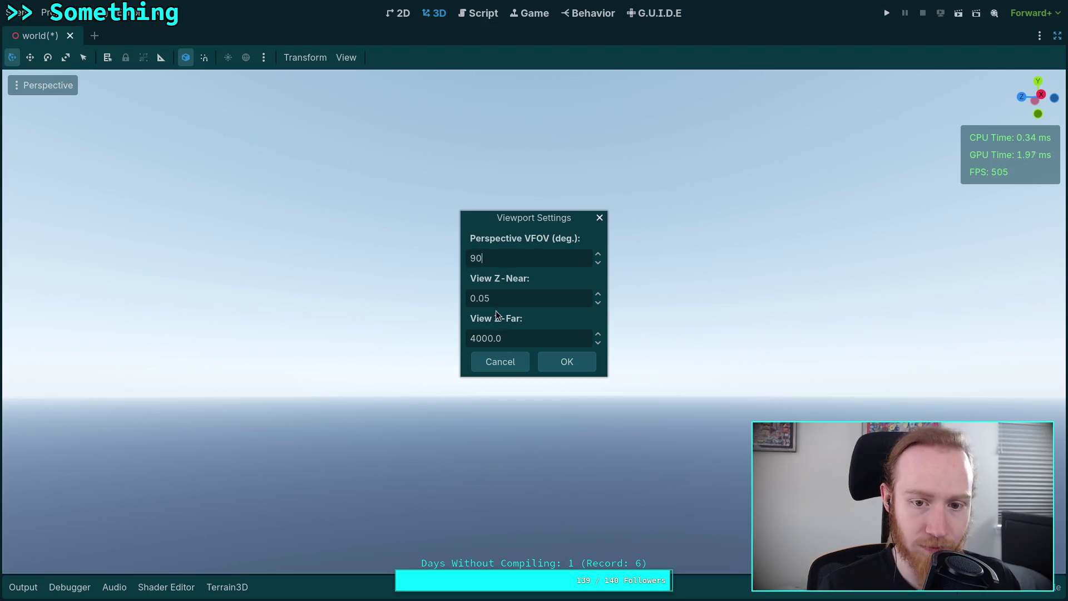
pyautogui.click(558, 362)
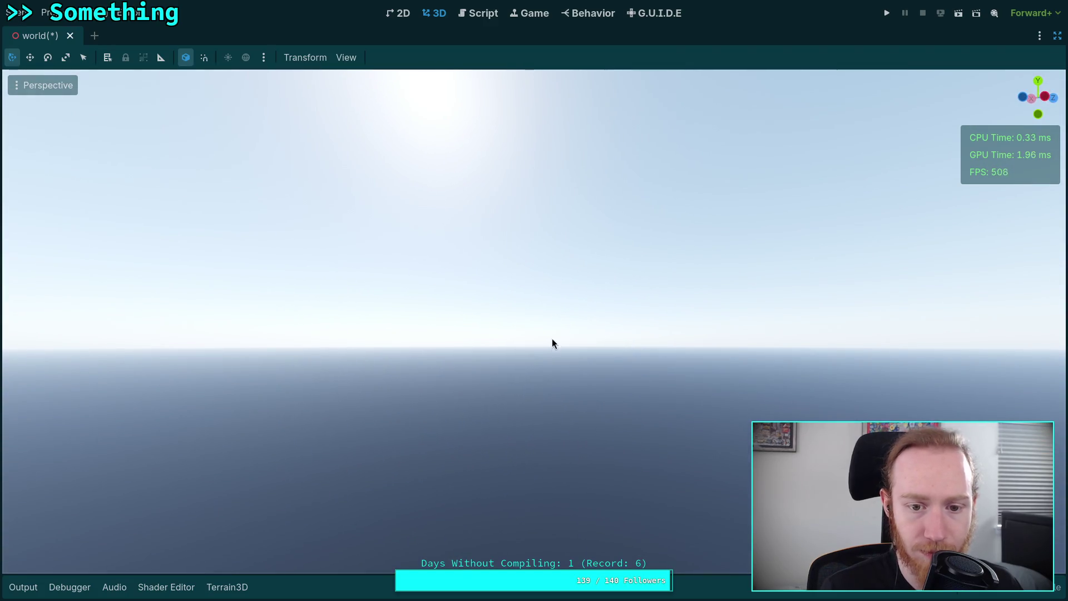
pyautogui.click(1057, 35)
pyautogui.click(890, 35)
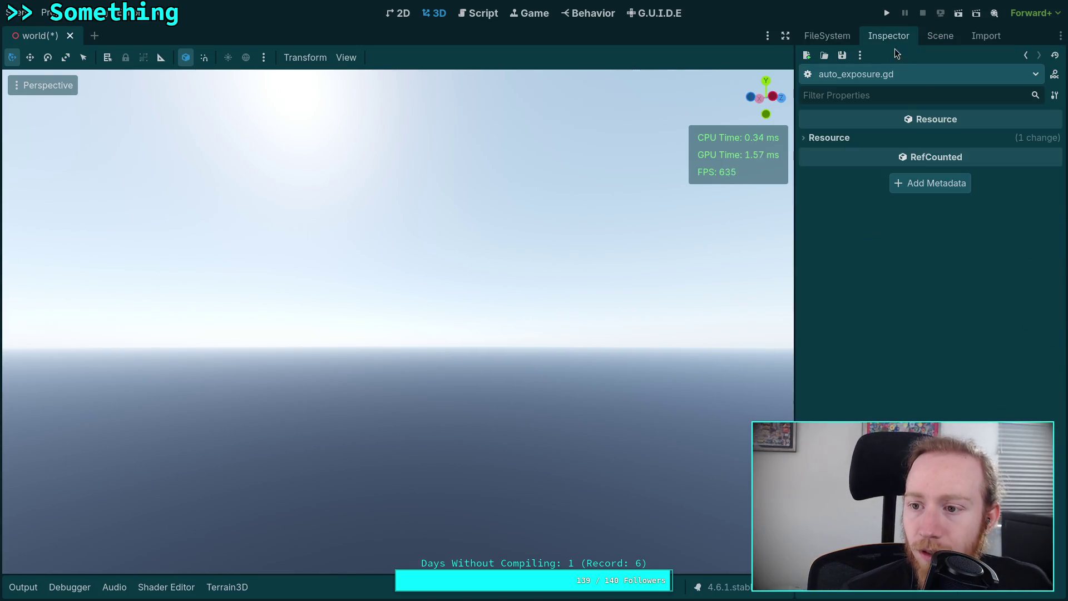
# Drag DynamicDay's Initial Time to 0.39401, putting the clock at 09:27:22.
pyautogui.click(829, 137)
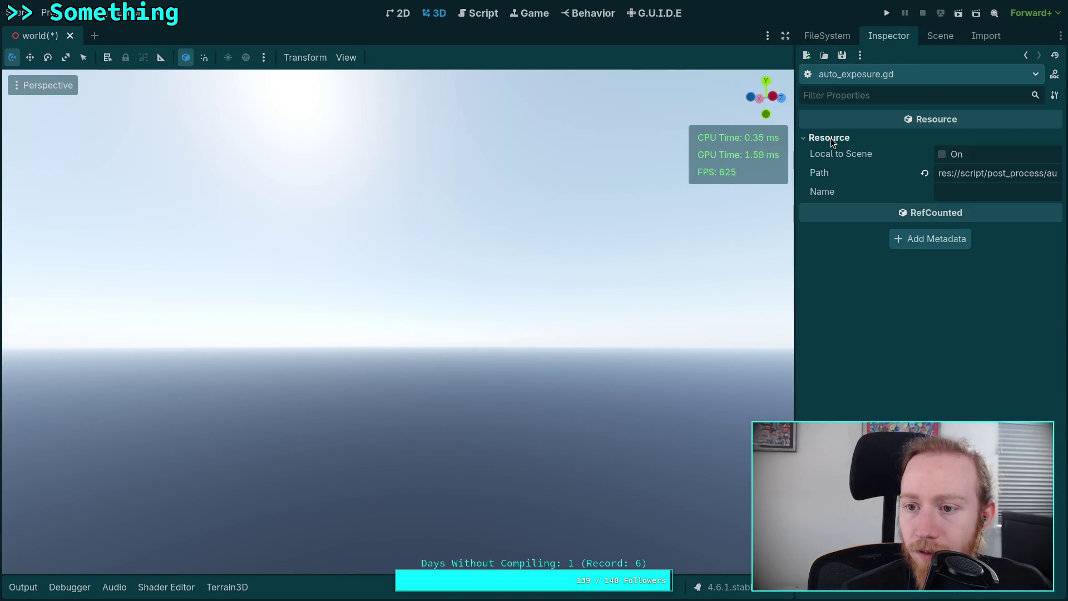
pyautogui.click(940, 35)
pyautogui.click(878, 37)
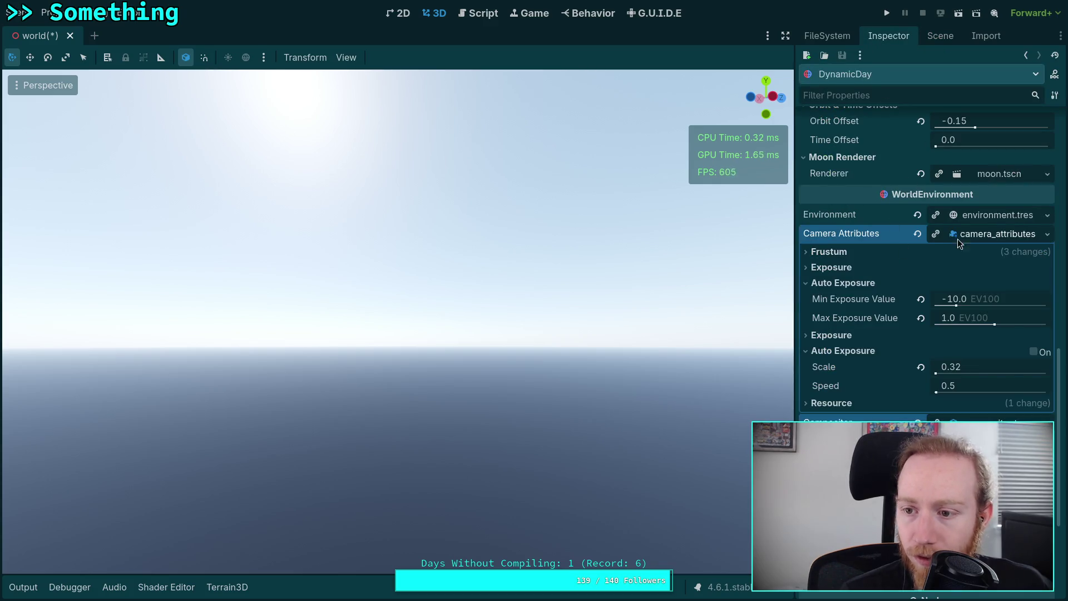
pyautogui.scroll(10, 902, 227)
pyautogui.scroll(5, 906, 219)
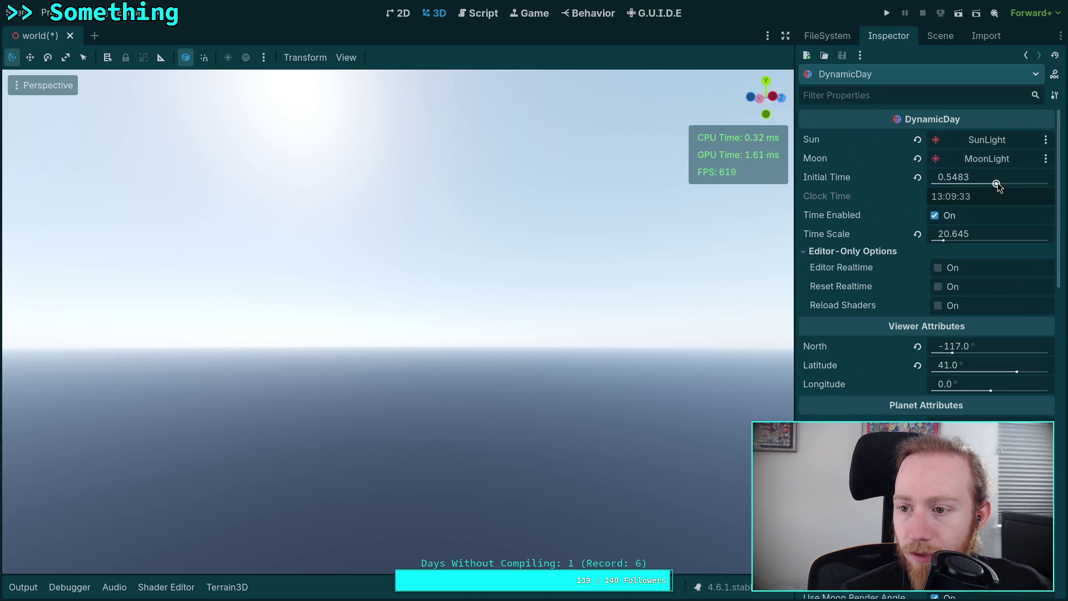
pyautogui.moveTo(994, 183); pyautogui.dragTo(965, 188)
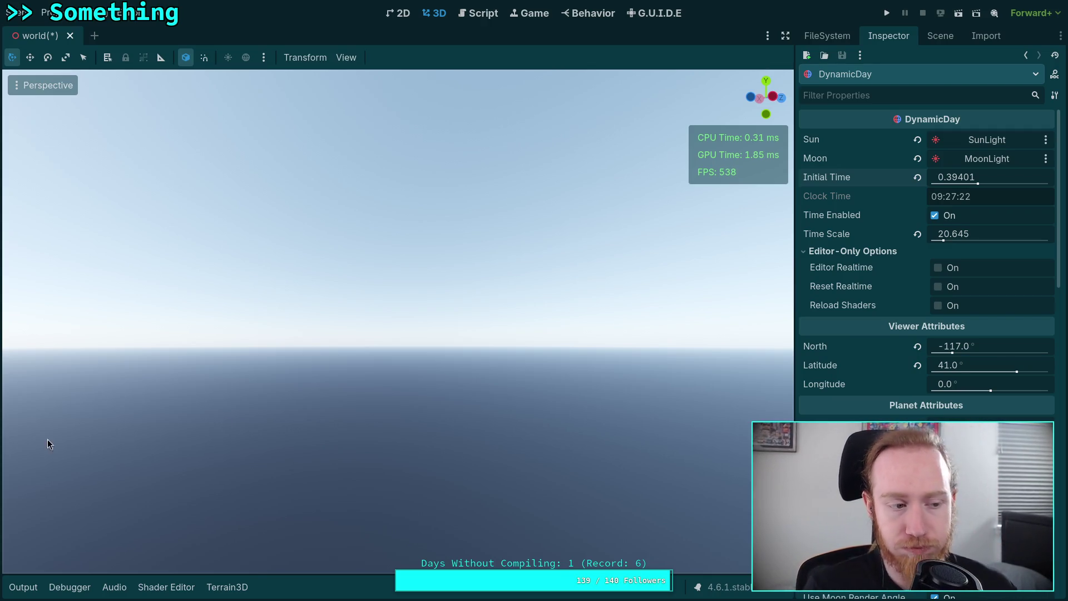
pyautogui.press('super+3')
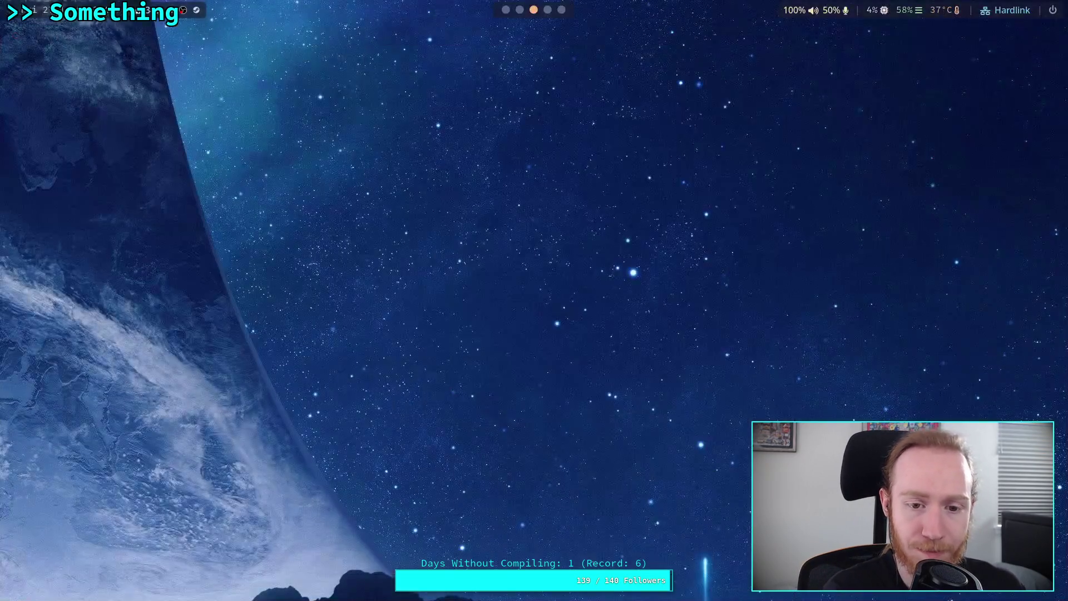
pyautogui.press('super+4')
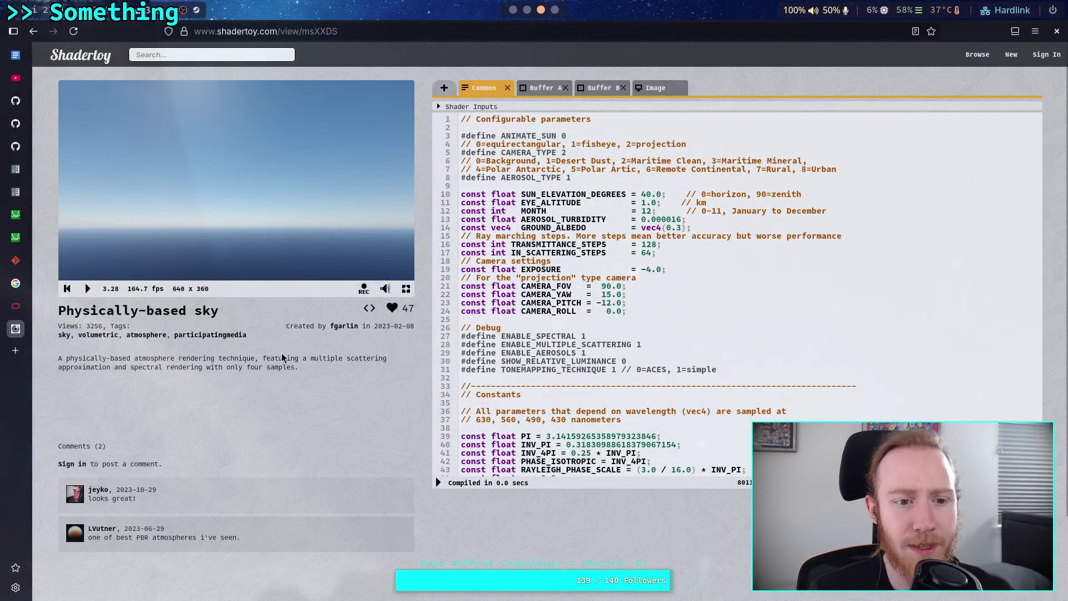
pyautogui.click(406, 289)
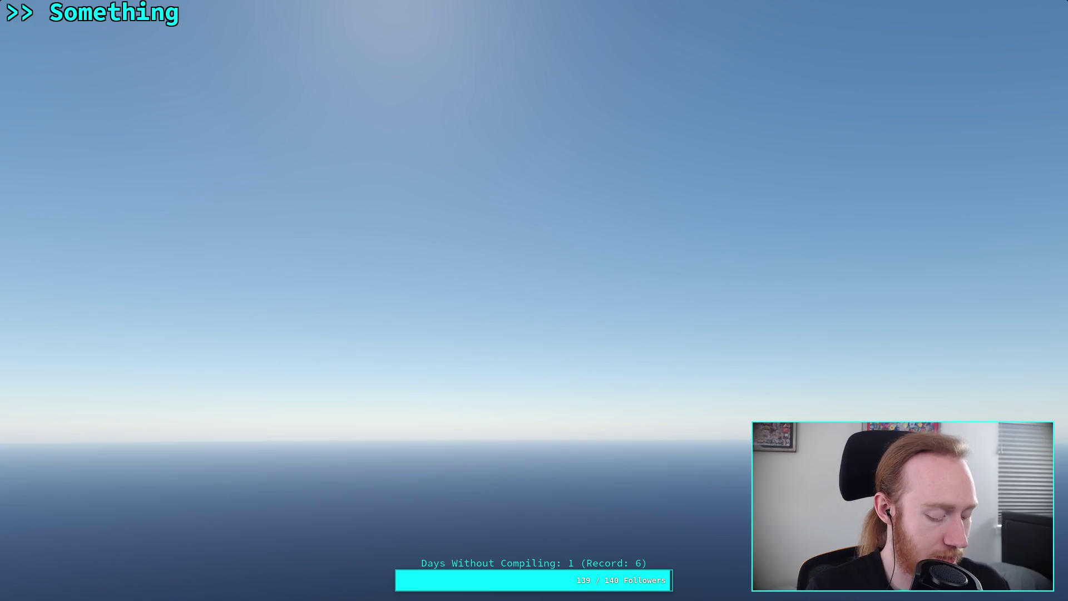
pyautogui.hotkey('alt', 'Tab')
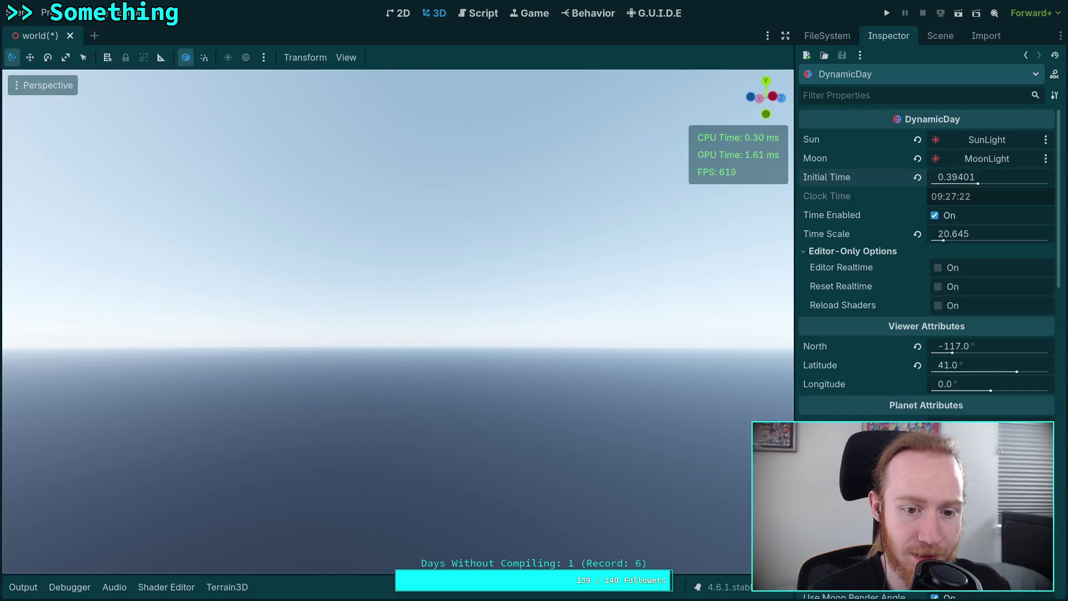
# Compare with the reference, bring the sun over the sea into view, and open dynamic_day.gdshader.
pyautogui.hotkey('alt', 'Tab')
pyautogui.hotkey('alt', 'Tab')
pyautogui.press('KP_2')
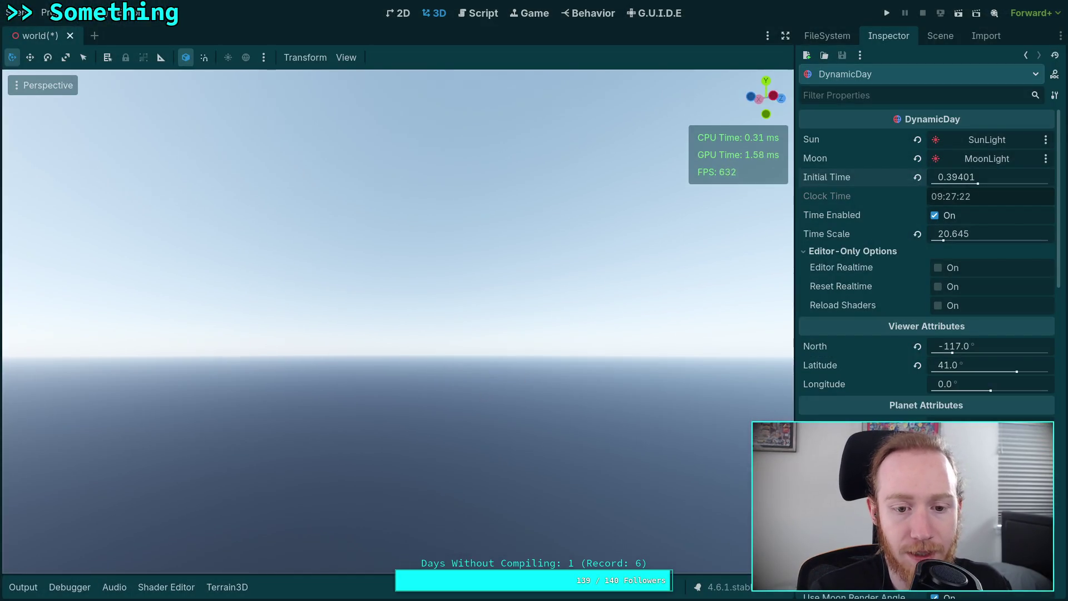
pyautogui.hotkey('alt', 'Tab')
pyautogui.hotkey('alt', 'Tab')
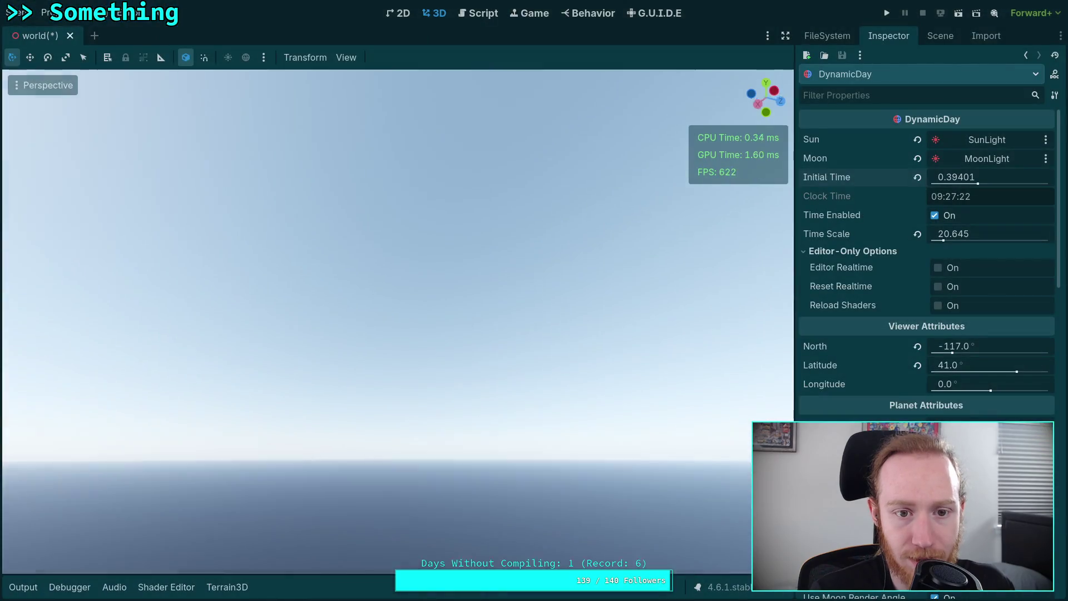
pyautogui.press('KP_4')
pyautogui.press('KP_4')
pyautogui.press('KP_4')
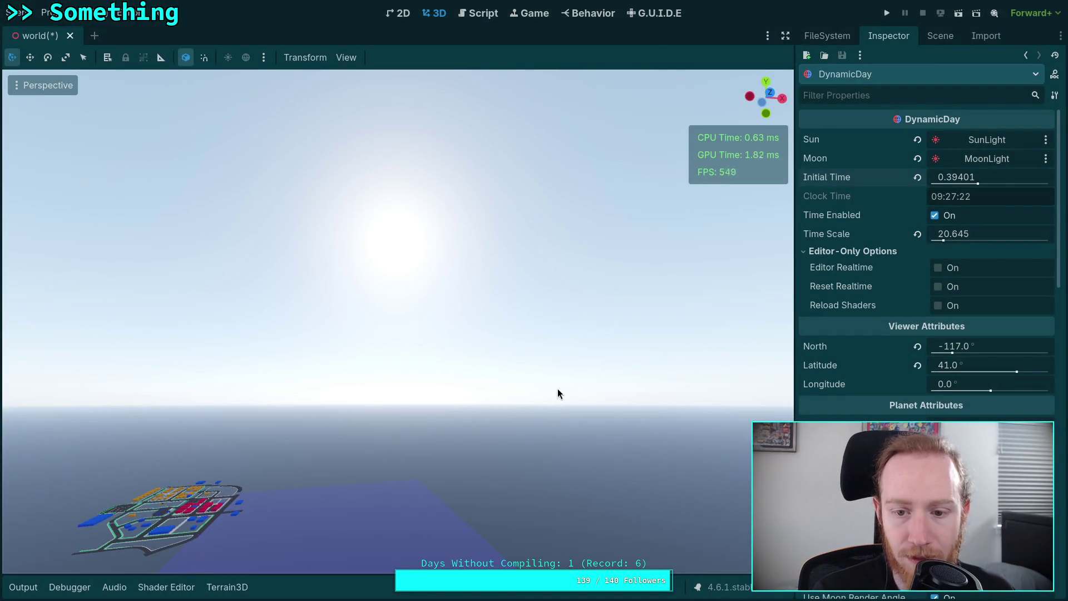
pyautogui.rightClick(557, 389)
pyautogui.press('w')
pyautogui.scroll(2, 557, 388)
pyautogui.press('w')
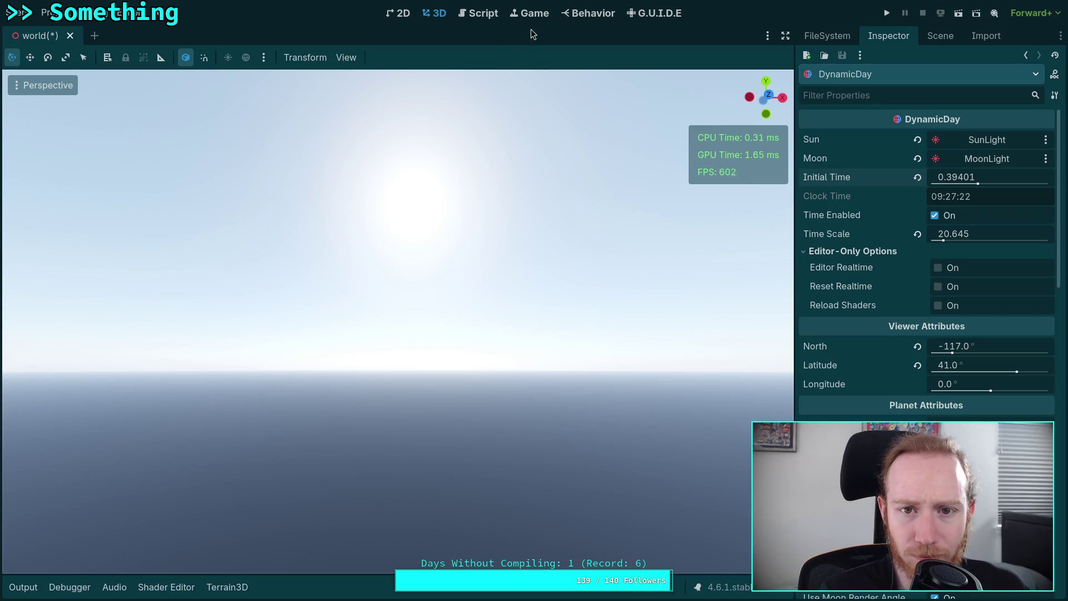
pyautogui.click(166, 587)
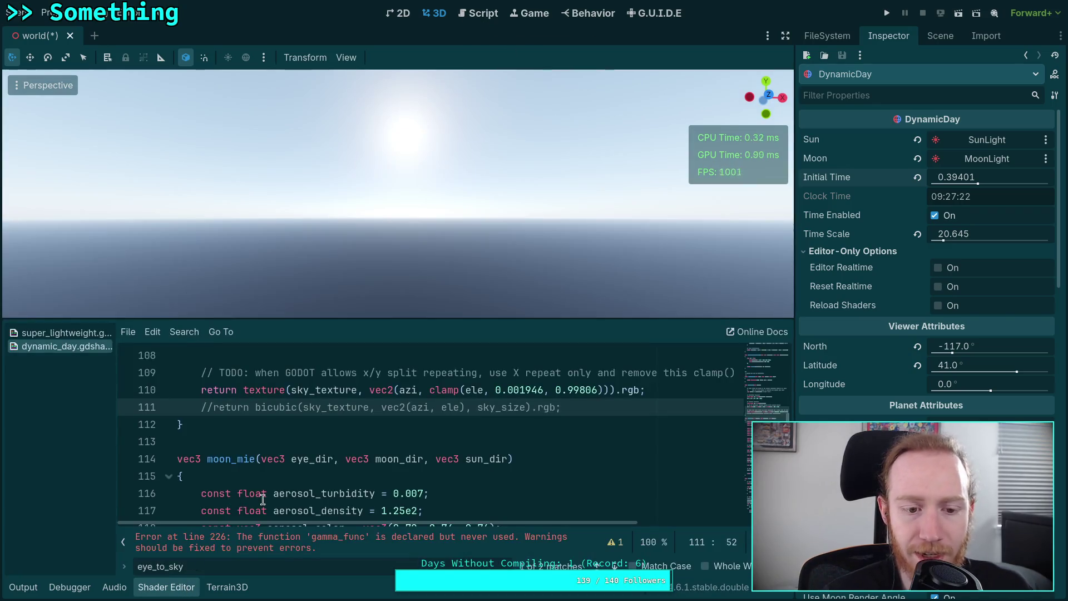
# Change line 249's moon haze condition to 'if (false && !AT_CUBEMAP_PASS)' and save the shader.
pyautogui.scroll(-15, 281, 412)
pyautogui.scroll(-15, 281, 412)
pyautogui.scroll(-15, 281, 412)
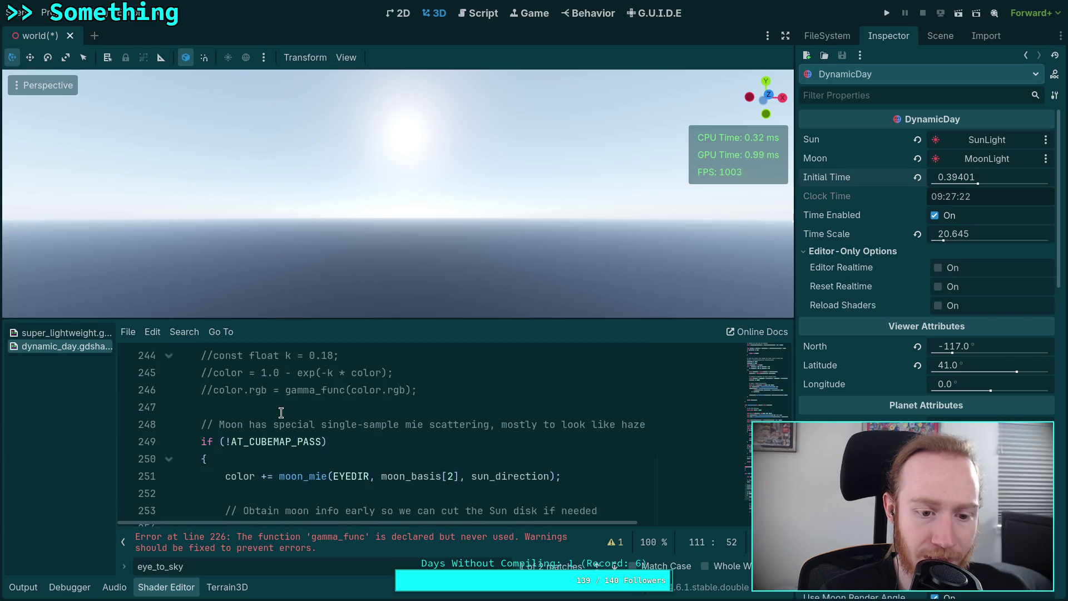
pyautogui.scroll(-1, 281, 412)
pyautogui.click(227, 390)
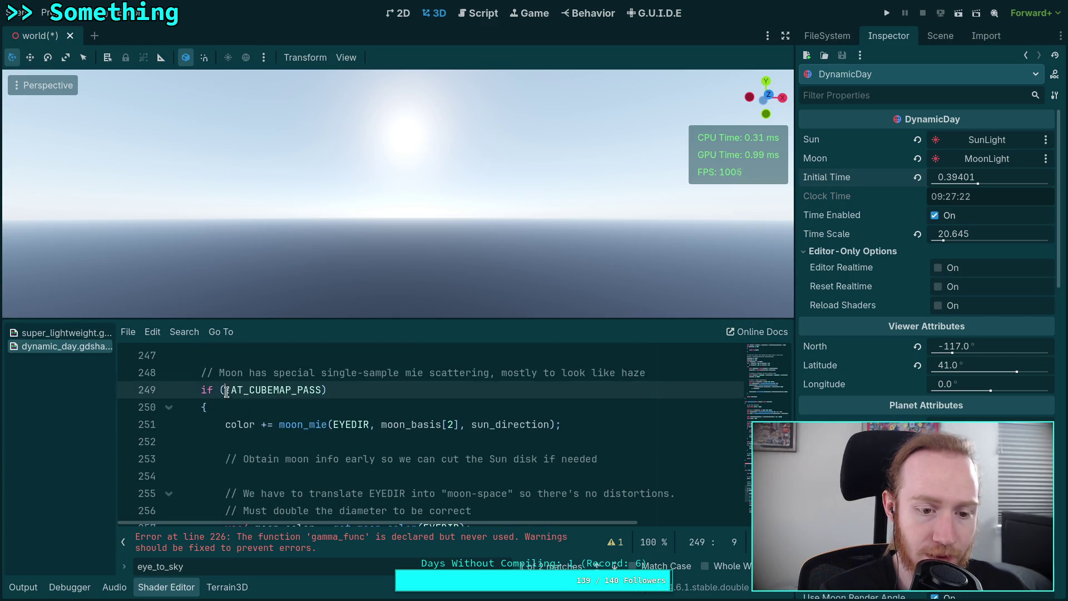
pyautogui.write('fal')
pyautogui.write('se ||')
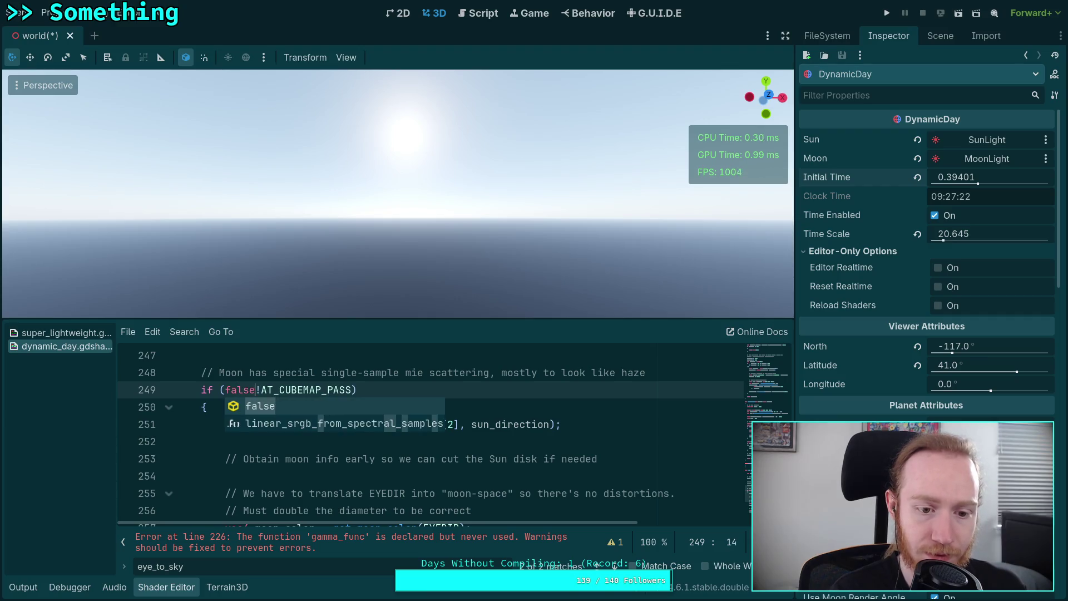
pyautogui.hotkey('ctrl', 's')
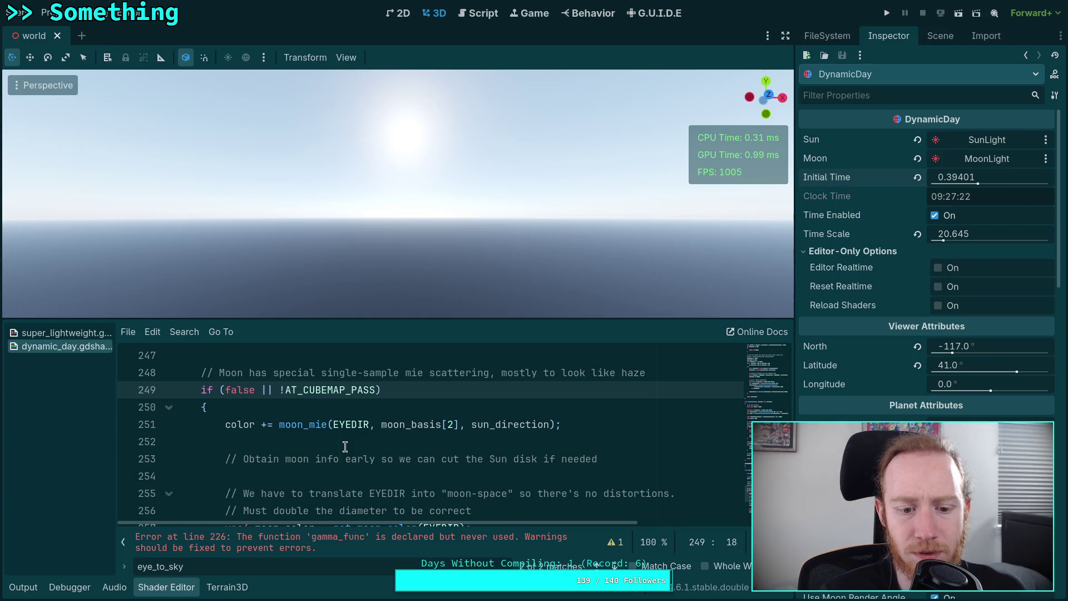
pyautogui.scroll(-5, 344, 447)
pyautogui.scroll(4, 311, 448)
pyautogui.scroll(1, 282, 449)
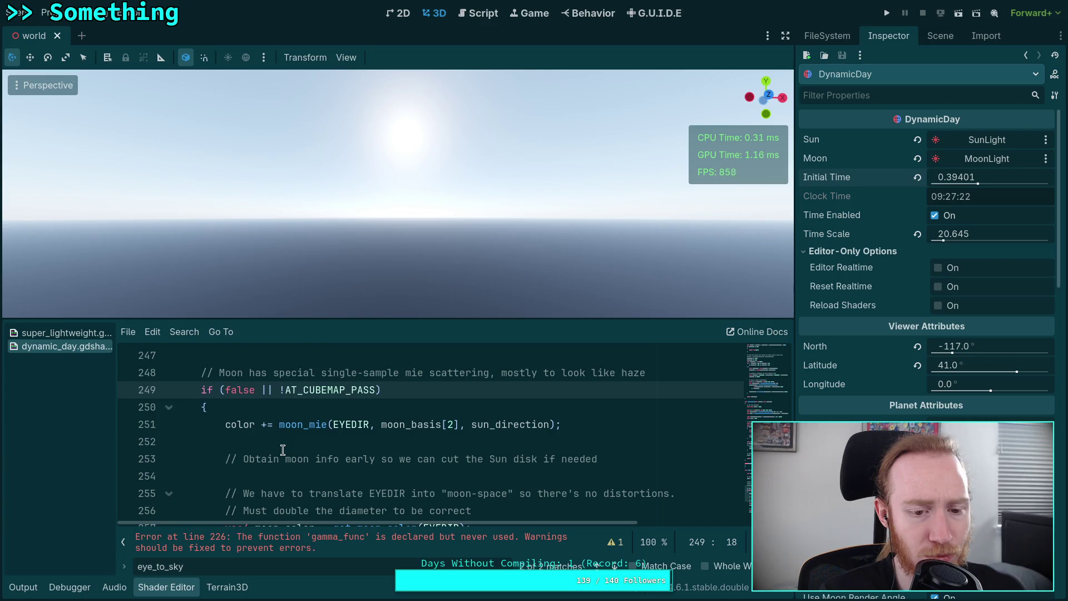
pyautogui.click(264, 391)
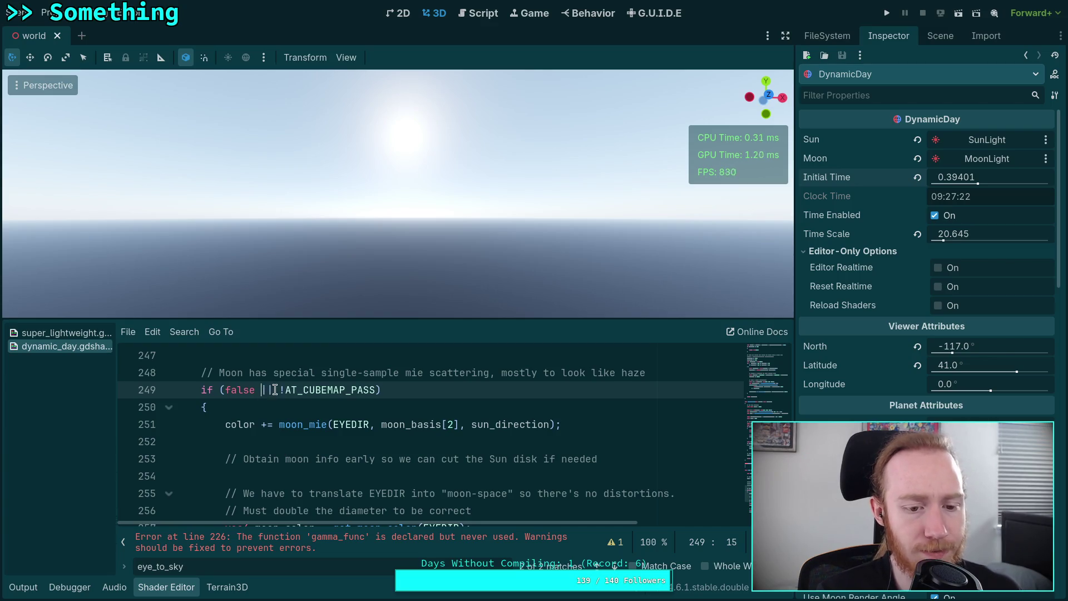
pyautogui.write('&&')
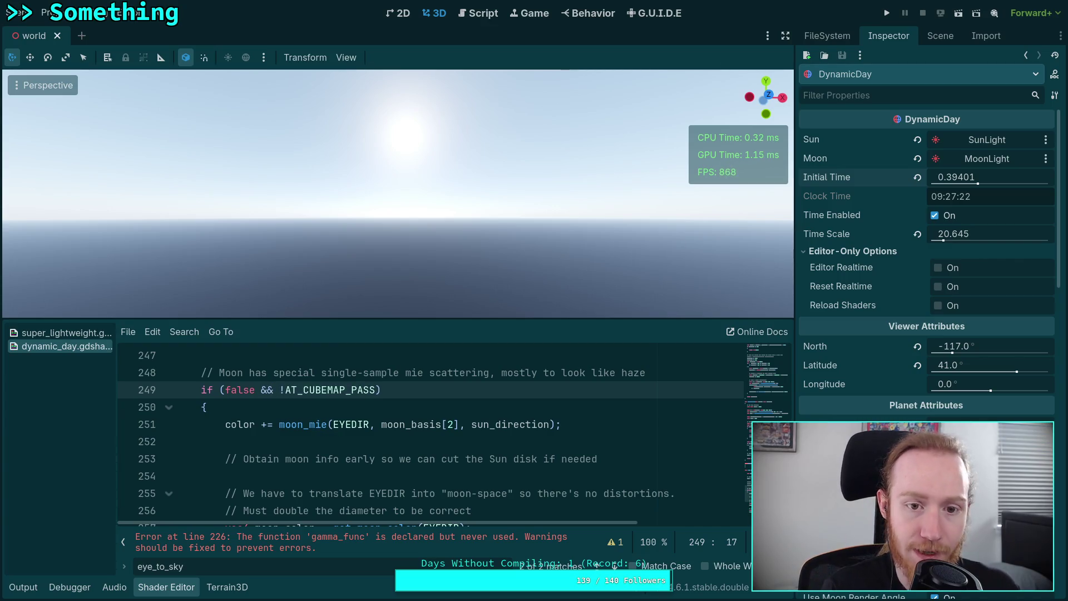
pyautogui.hotkey('ctrl', 's')
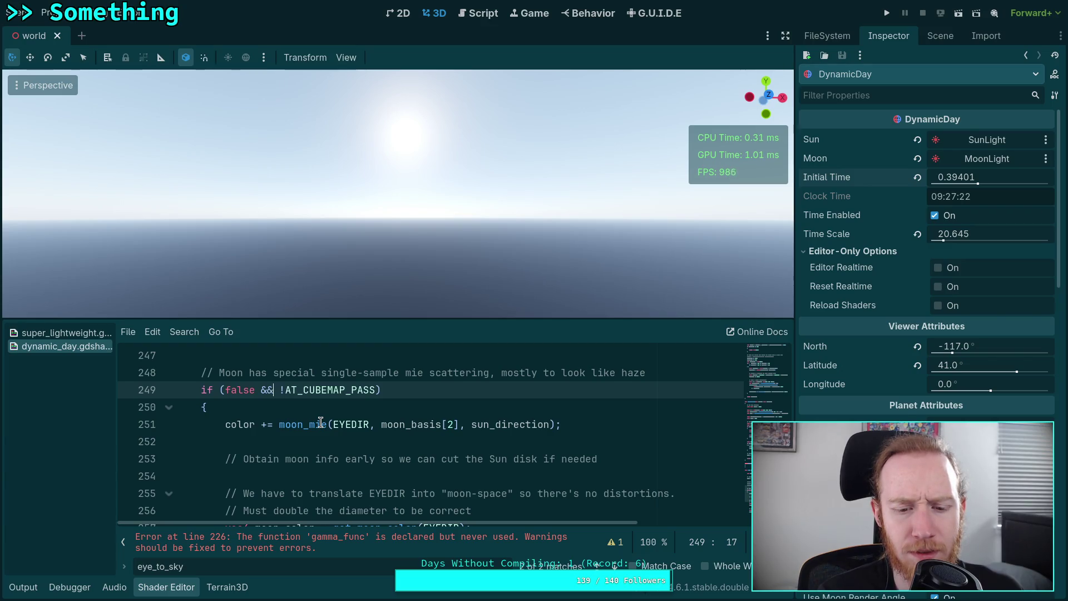
# Sweep Initial Time toward noon, settling at 0.47401, while tilting the view toward the sun.
pyautogui.click(300, 410)
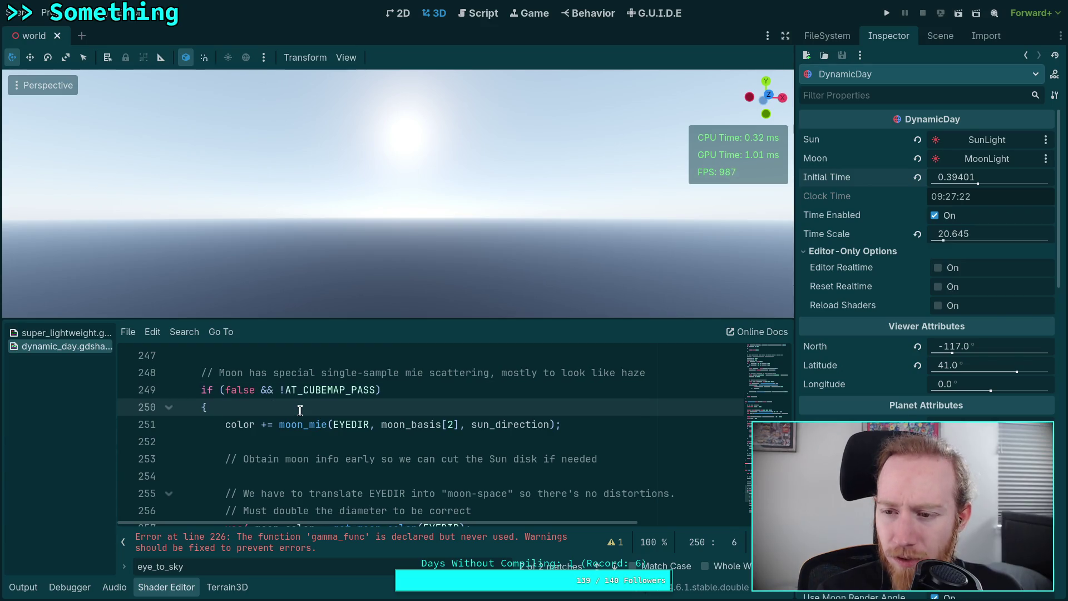
pyautogui.moveTo(957, 179); pyautogui.dragTo(1001, 179)
pyautogui.moveTo(555, 220); pyautogui.dragTo(549, 234)
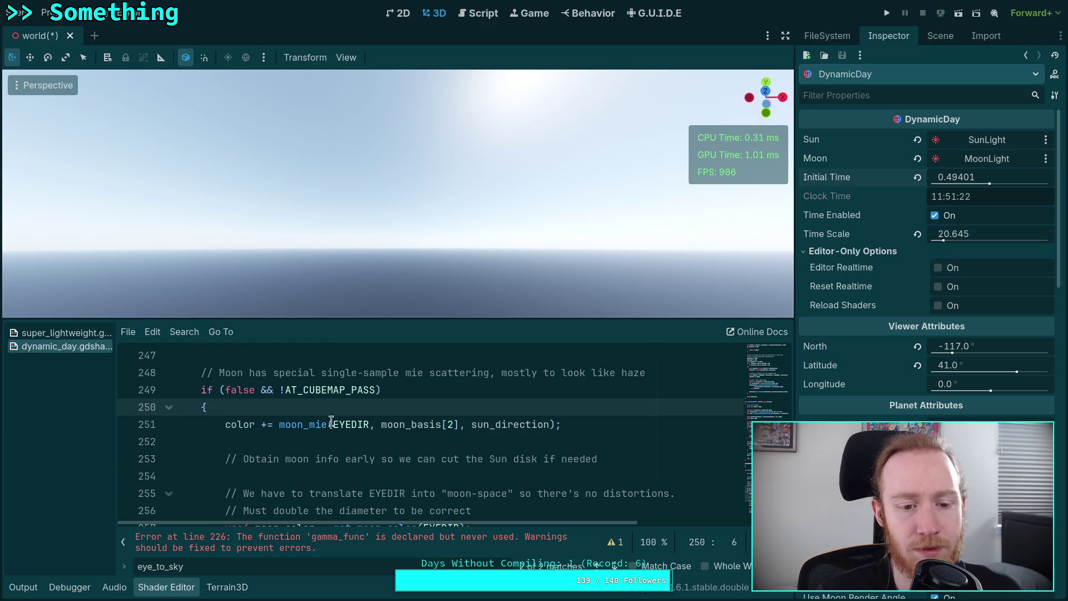
pyautogui.scroll(7, 330, 421)
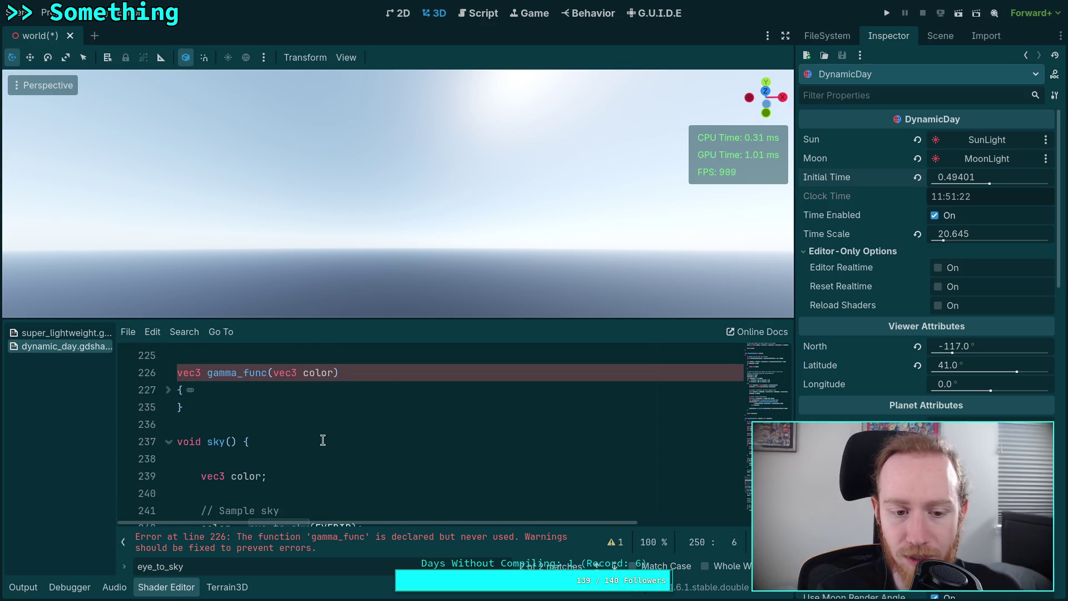
pyautogui.scroll(1, 323, 440)
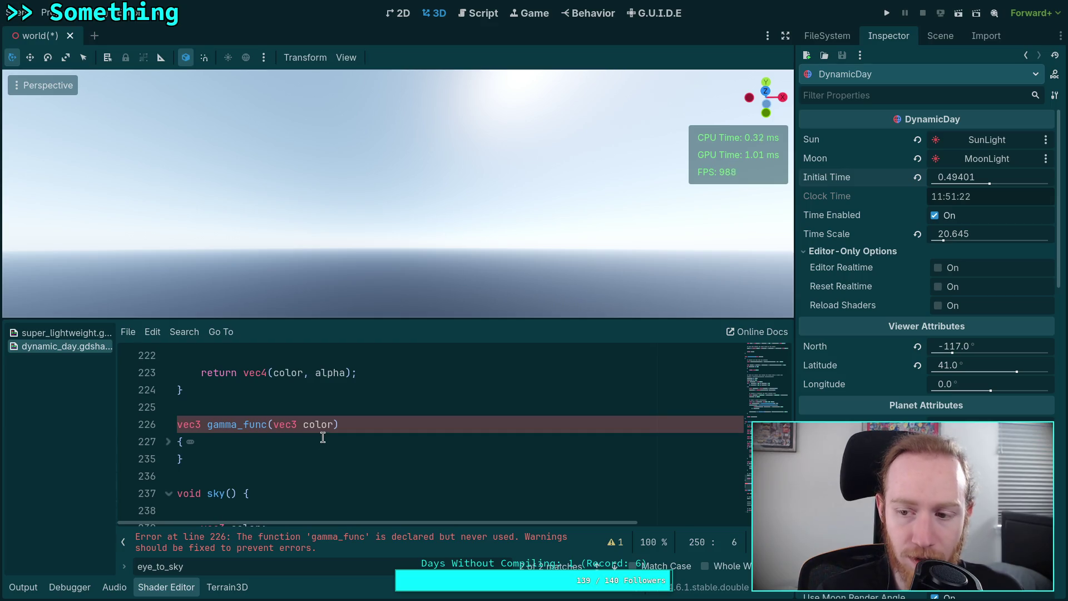
pyautogui.moveTo(511, 239); pyautogui.dragTo(510, 199)
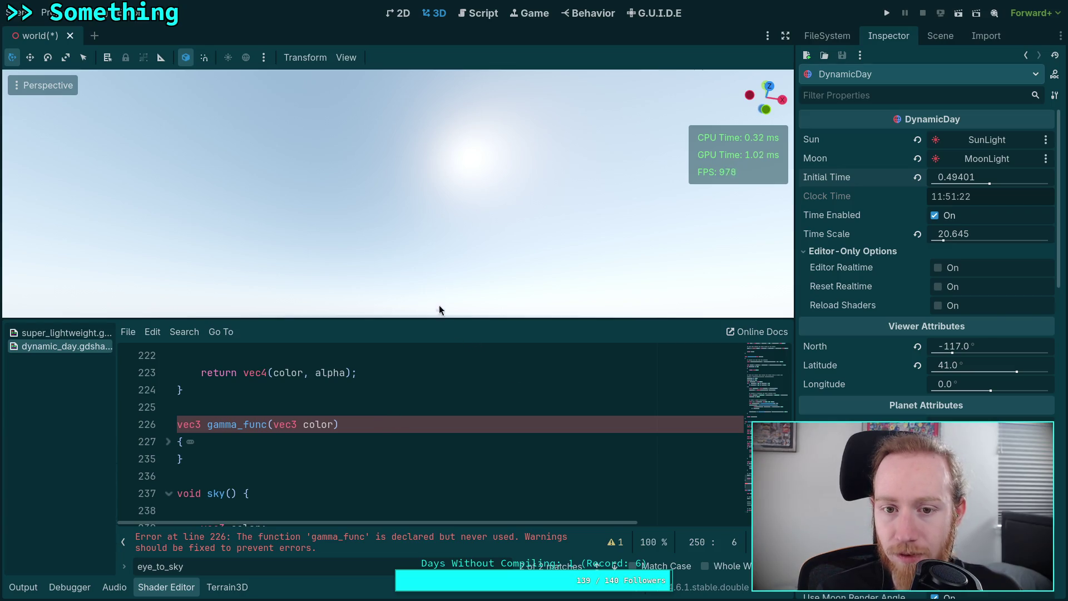
pyautogui.moveTo(1015, 177)
pyautogui.mouseDown()
pyautogui.moveTo(1049, 177)
pyautogui.moveTo(990, 180)
pyautogui.mouseUp()
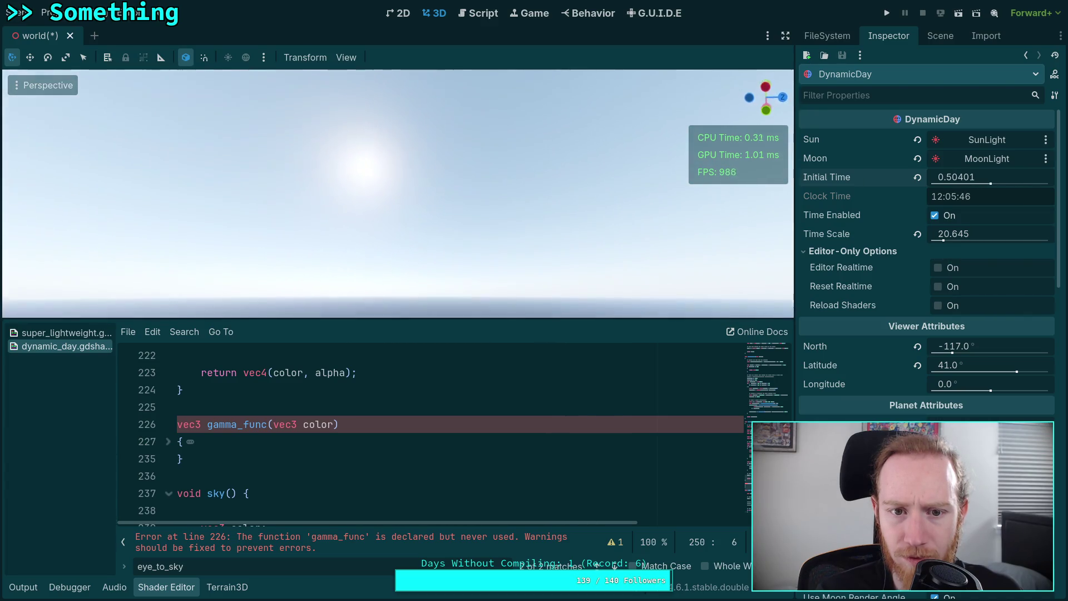
pyautogui.moveTo(555, 157); pyautogui.dragTo(551, 158)
pyautogui.moveTo(990, 179); pyautogui.dragTo(991, 179)
# Set Initial Time to exactly 0.5 (12:00:00) and tilt the view to frame the horizon.
pyautogui.click(966, 181)
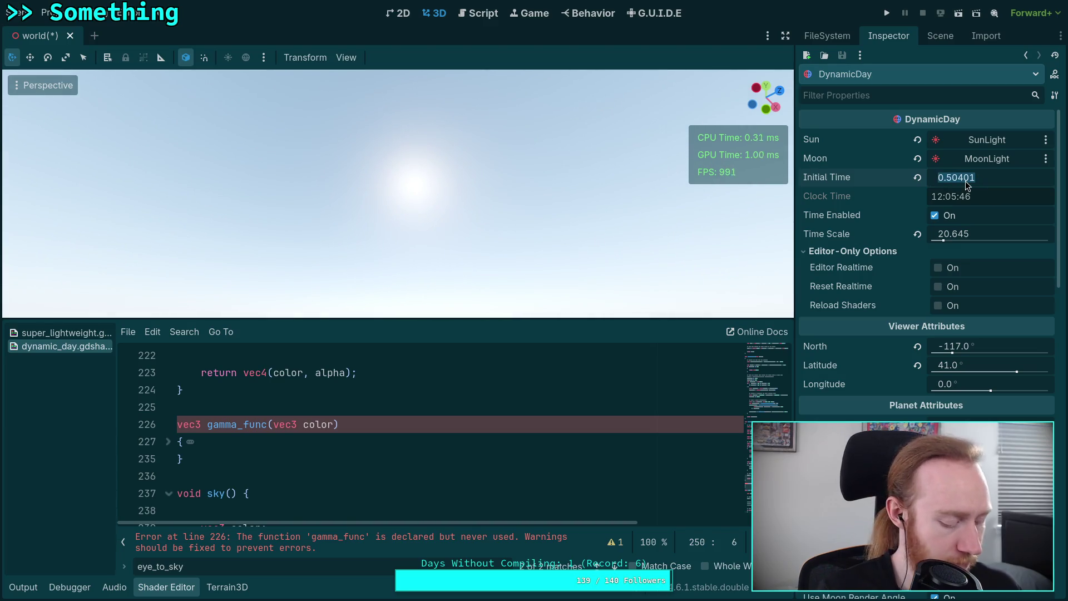
pyautogui.write('0.5')
pyautogui.press('Return')
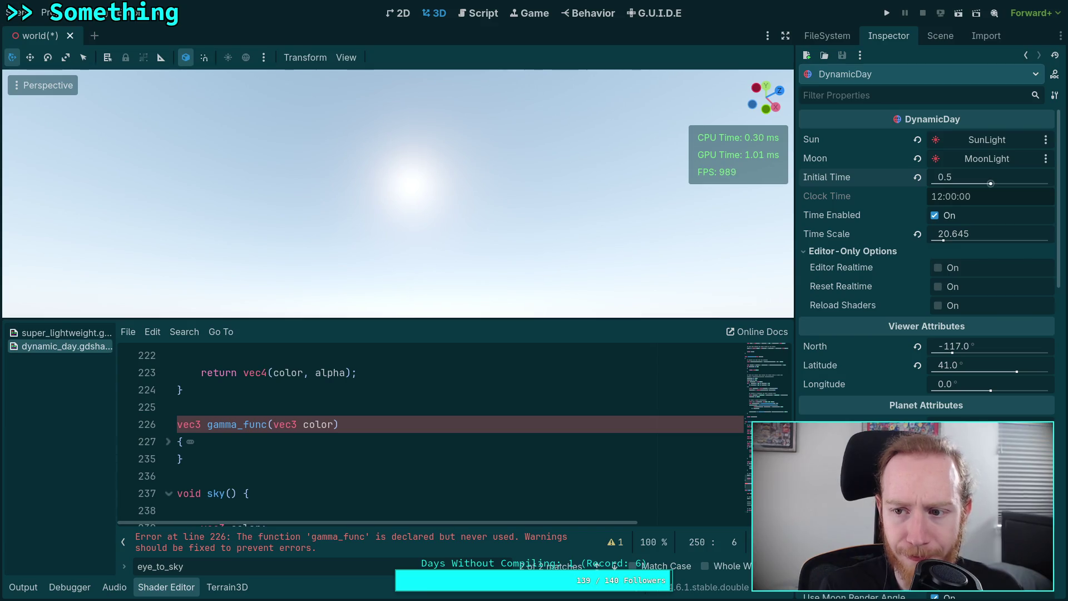
pyautogui.moveTo(544, 214); pyautogui.dragTo(542, 239)
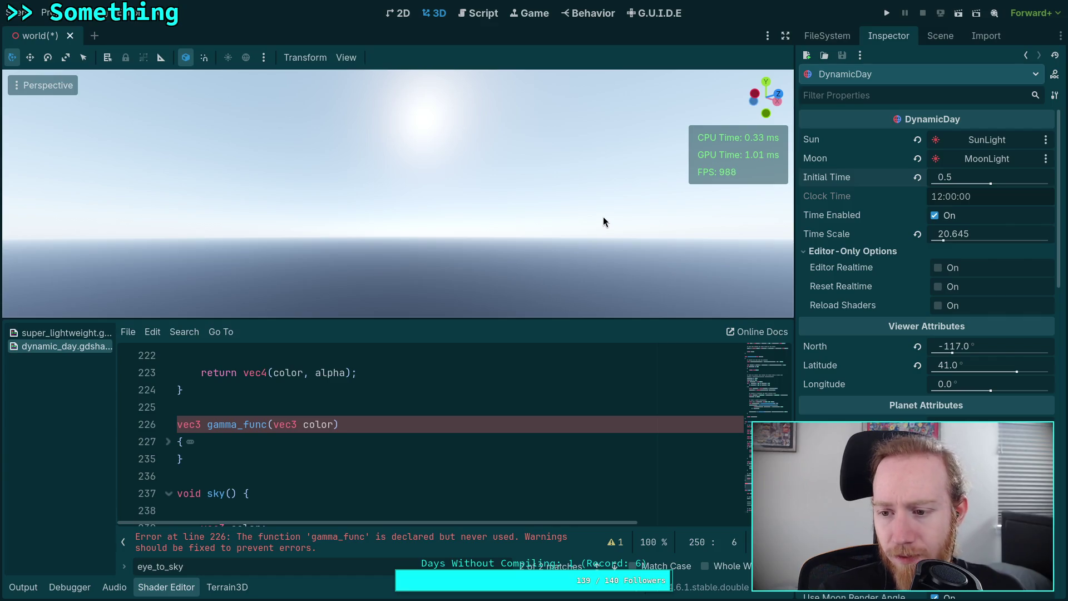
pyautogui.moveTo(603, 220)
pyautogui.mouseDown()
pyautogui.moveTo(596, 195)
pyautogui.moveTo(612, 201)
pyautogui.mouseUp()
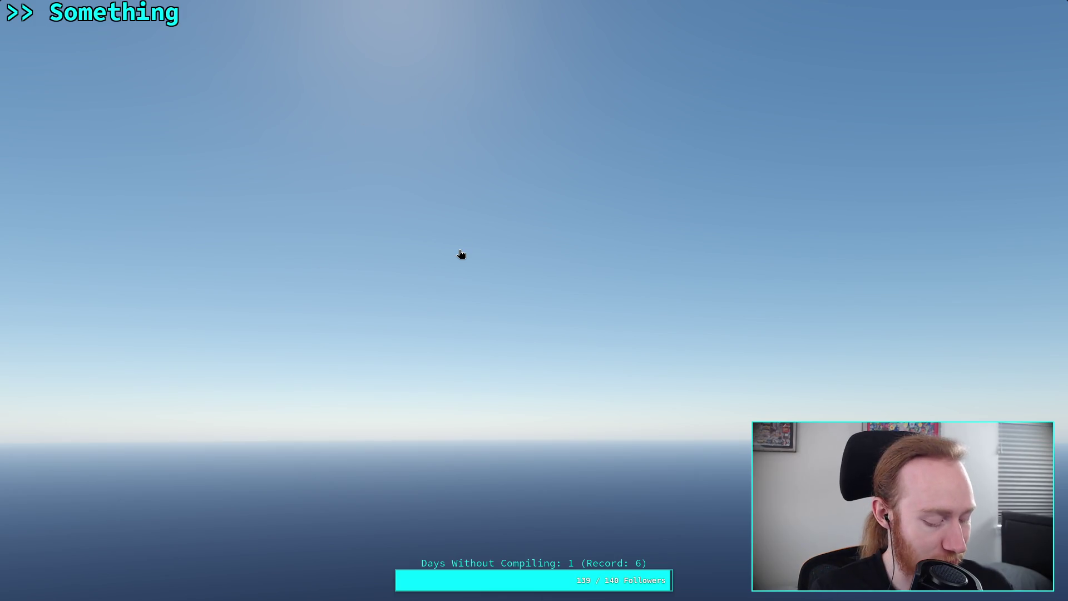
# Stop the running game, hide the shader panel for a larger 3D view, and move to Neovim.
pyautogui.press('F8')
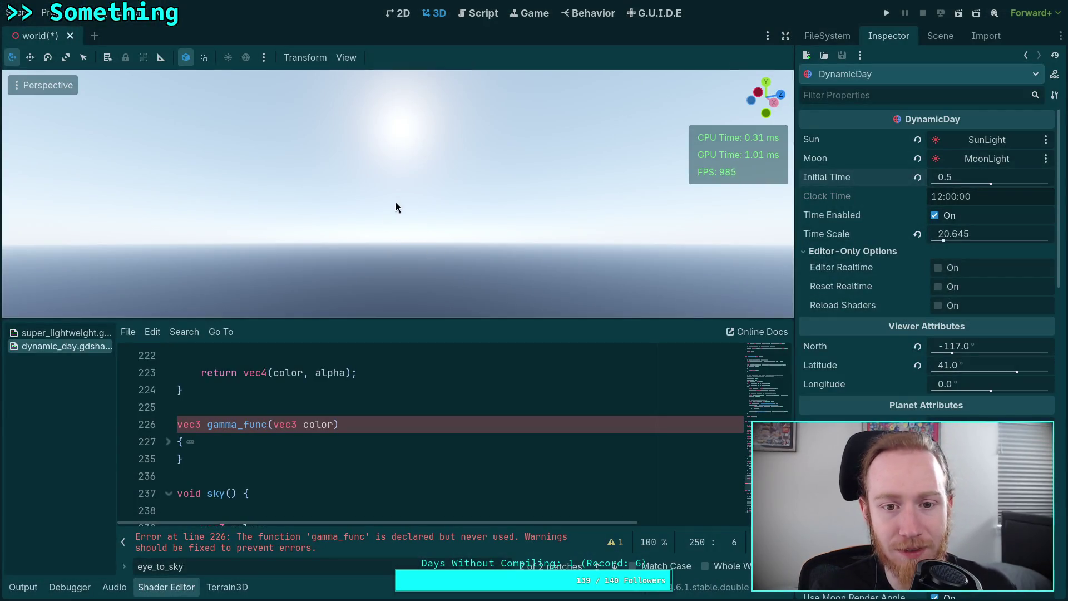
pyautogui.hotkey('ctrl', 'j')
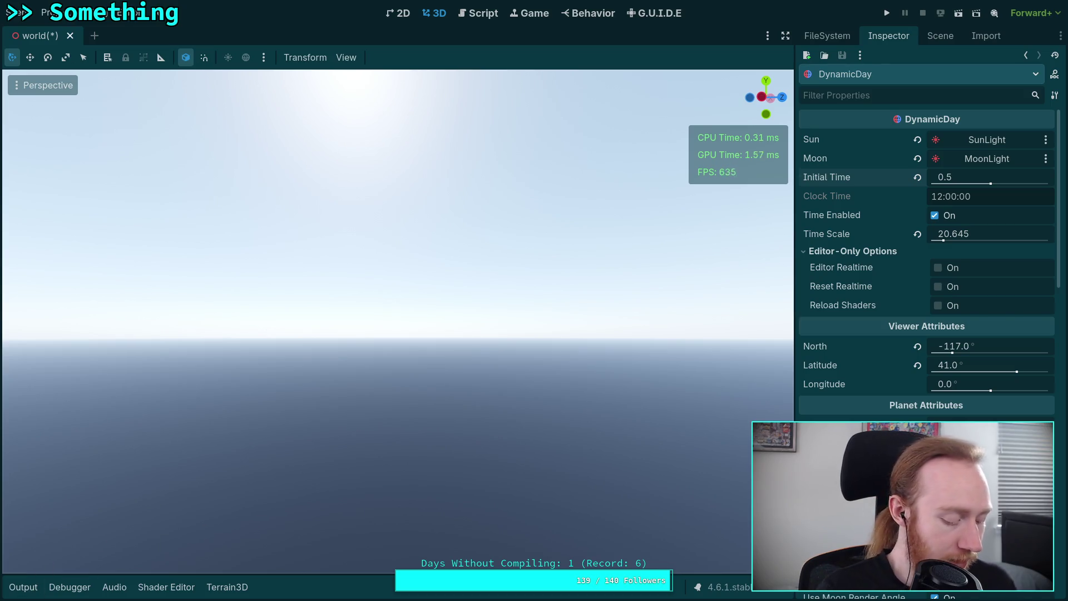
pyautogui.press('super+1')
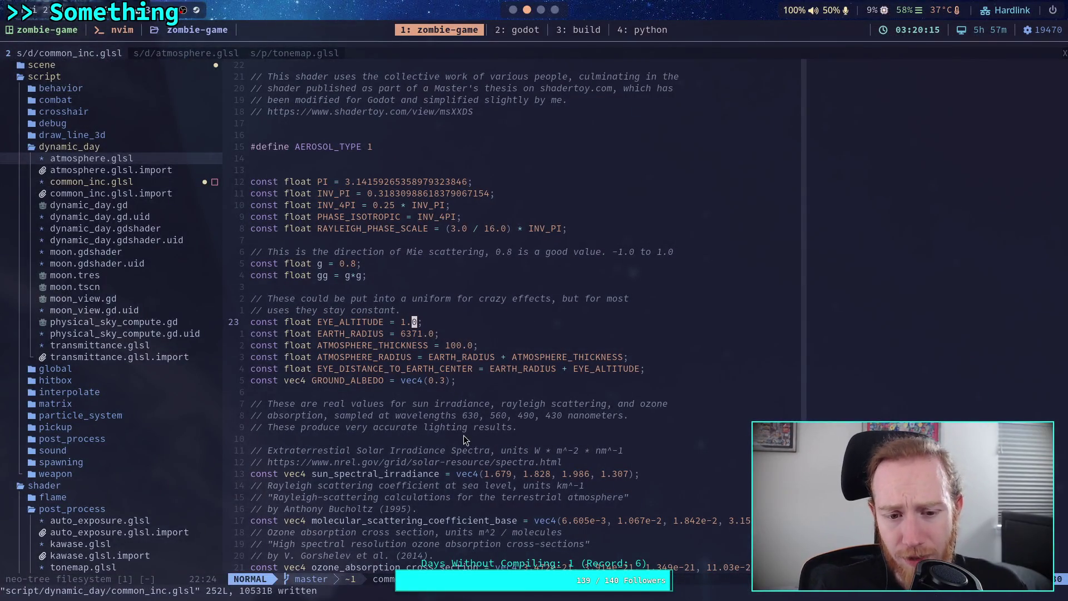
# Check Desert Dust's aerosol_height_scale of 2.0 in common_inc.glsl, then return to Godot.
pyautogui.scroll(-2, 471, 378)
pyautogui.scroll(-4, 471, 378)
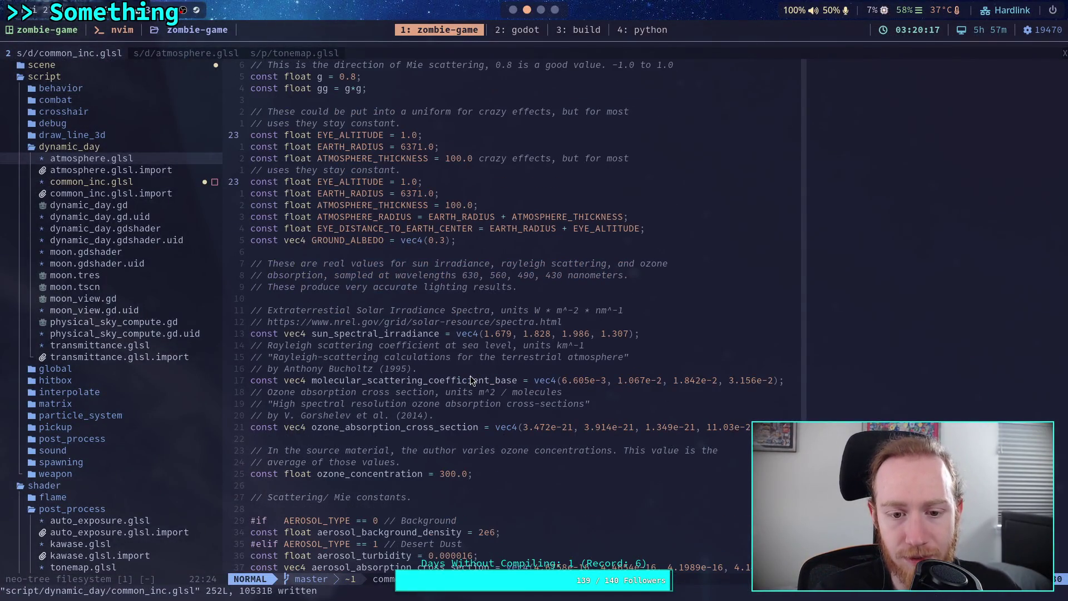
pyautogui.scroll(-3, 471, 380)
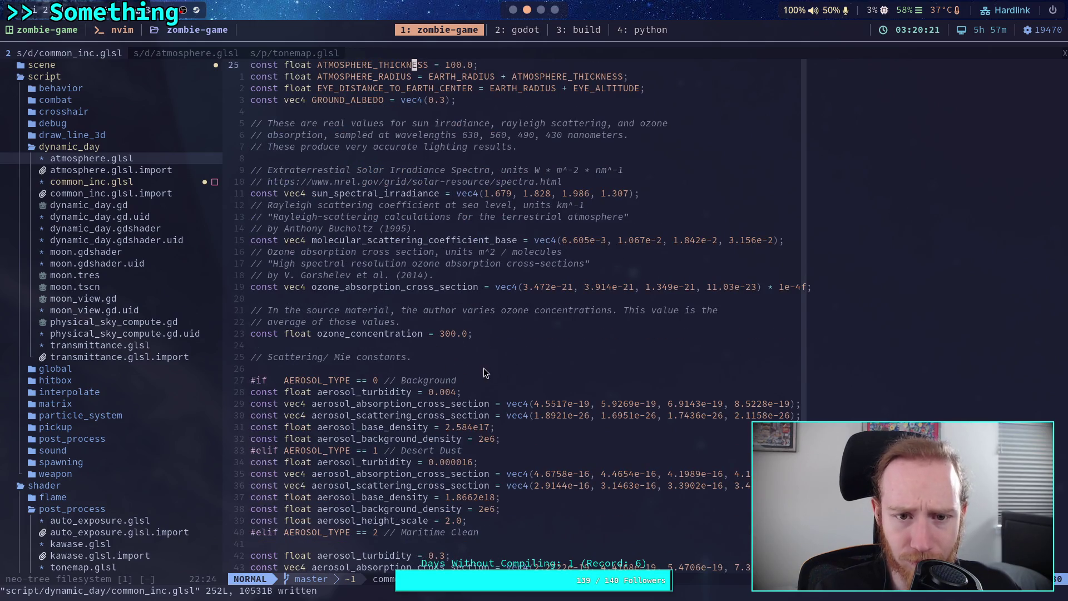
pyautogui.scroll(-5, 483, 370)
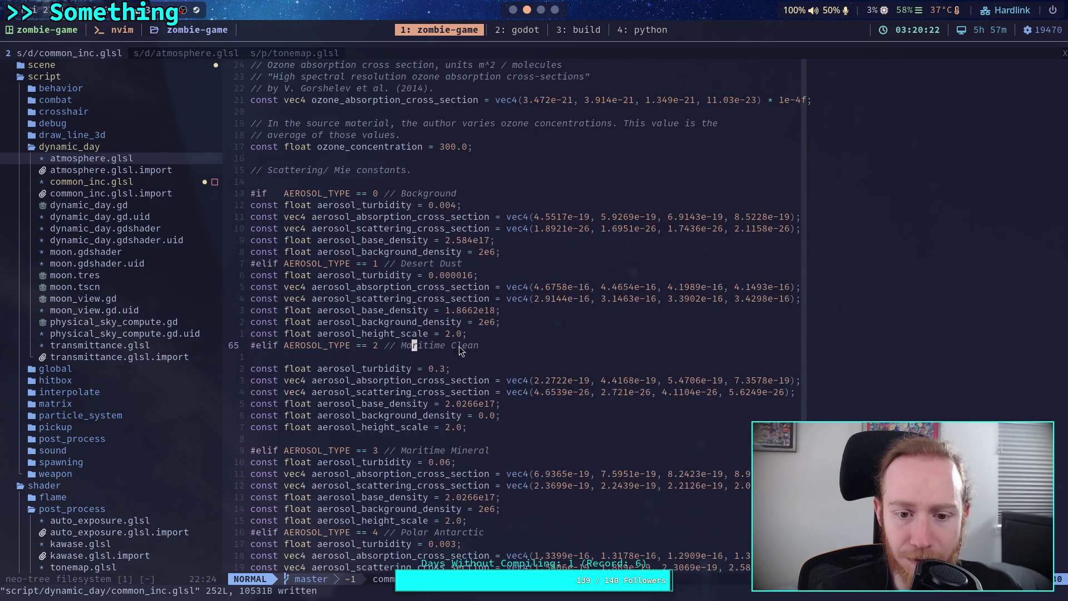
pyautogui.click(448, 333)
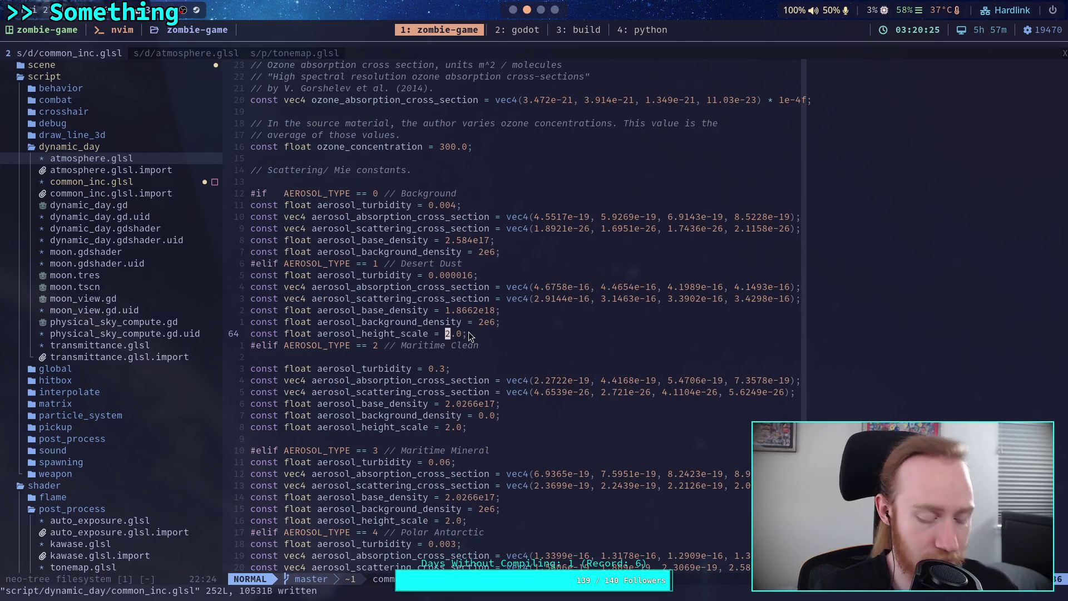
pyautogui.press('super+2')
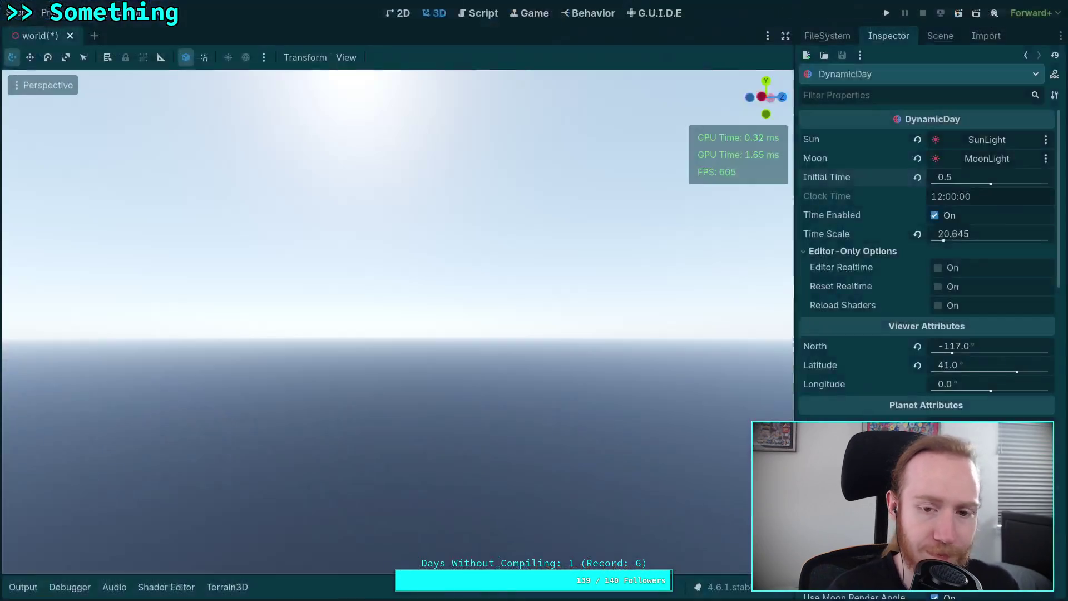
# Check the aerosol type constants in Shadertoy's Common code, then return to the Godot noon sky scene.
pyautogui.press('super+3')
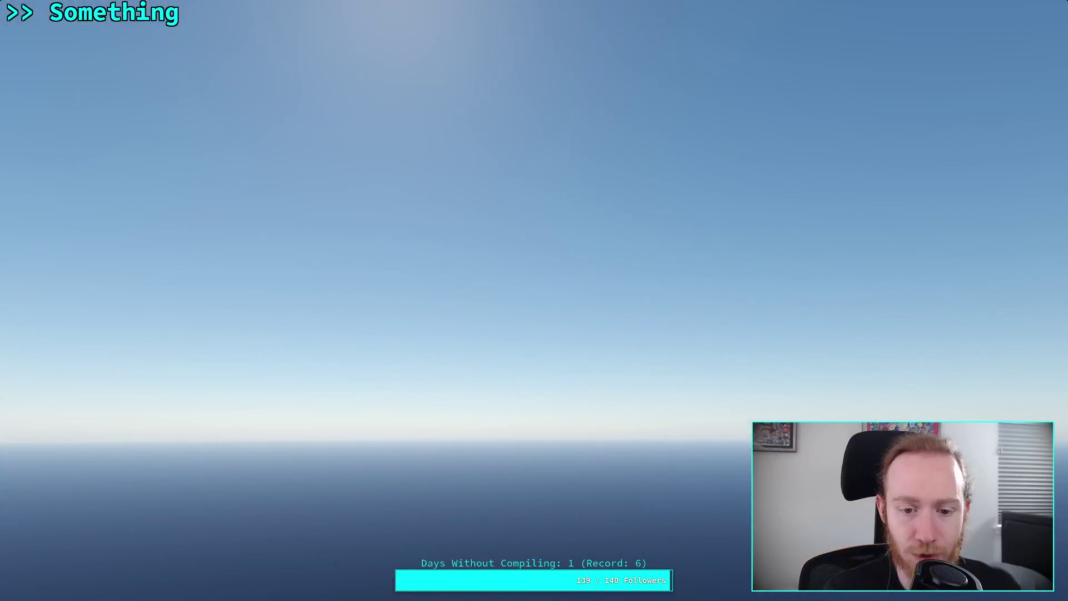
pyautogui.press('super+4')
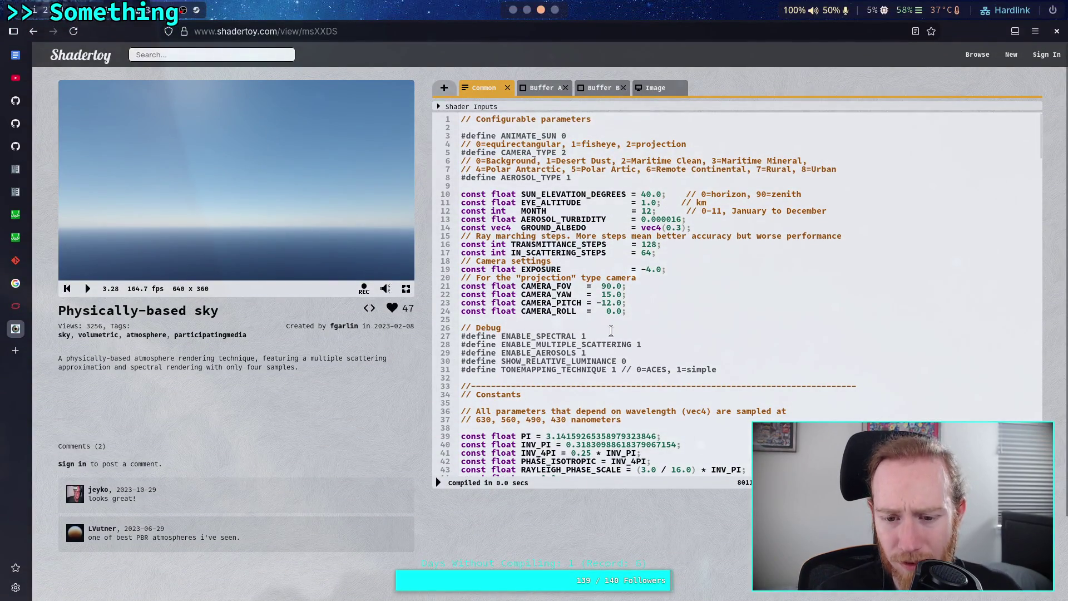
pyautogui.scroll(-15, 604, 337)
pyautogui.scroll(2, 591, 336)
pyautogui.scroll(-2, 636, 349)
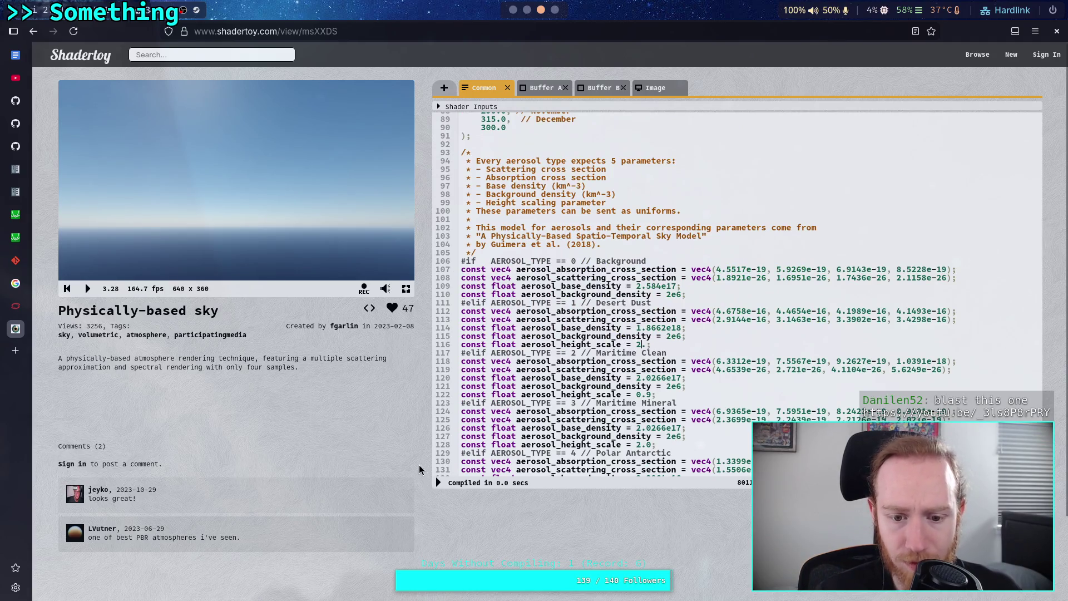
pyautogui.rightClick(236, 188)
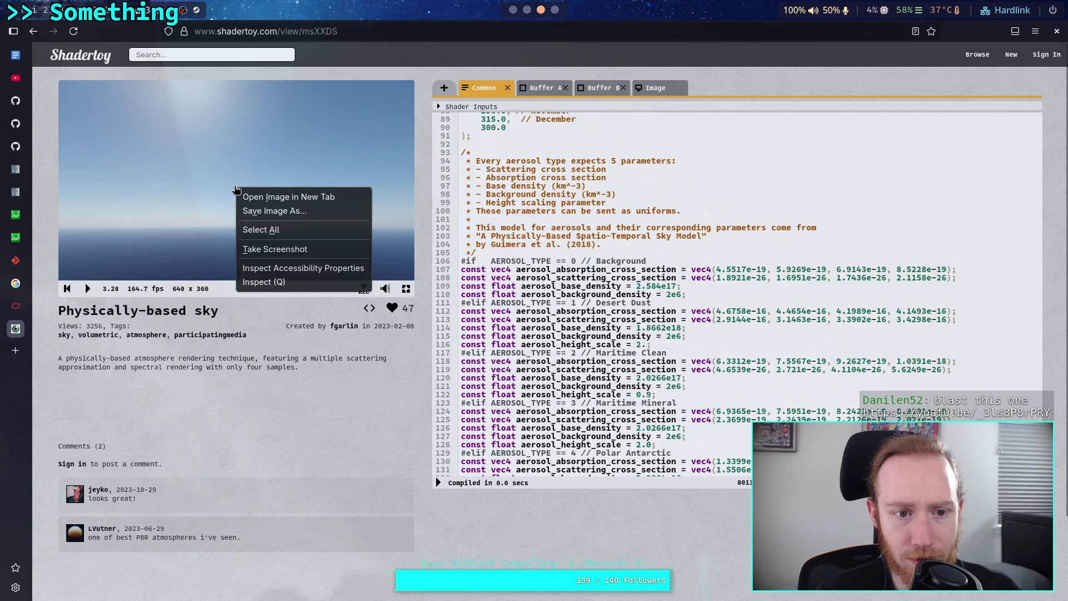
pyautogui.click(182, 190)
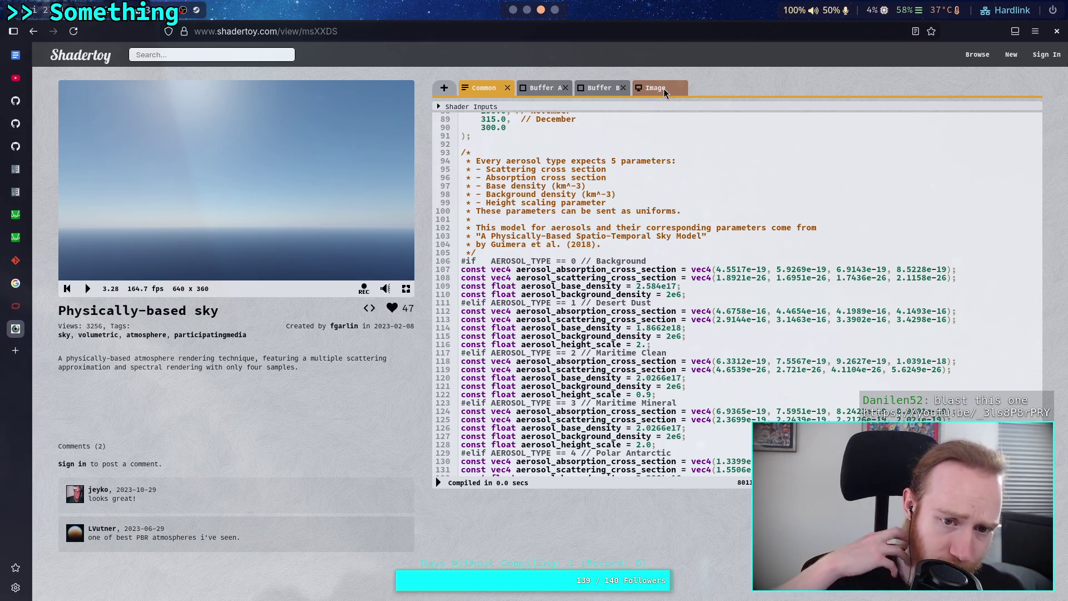
pyautogui.hotkey('alt', 'Tab')
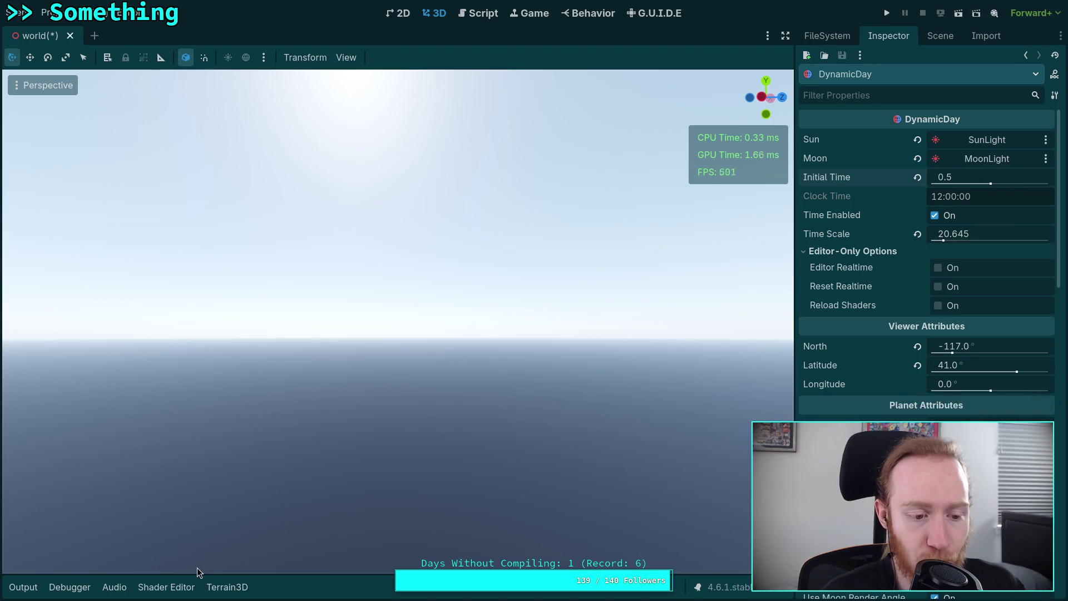
pyautogui.click(23, 587)
# Compare Shadertoy's aerosol list, then bring Godot's auto exposure settings (-10.0 to 1.0 EV100) into view.
pyautogui.click(23, 587)
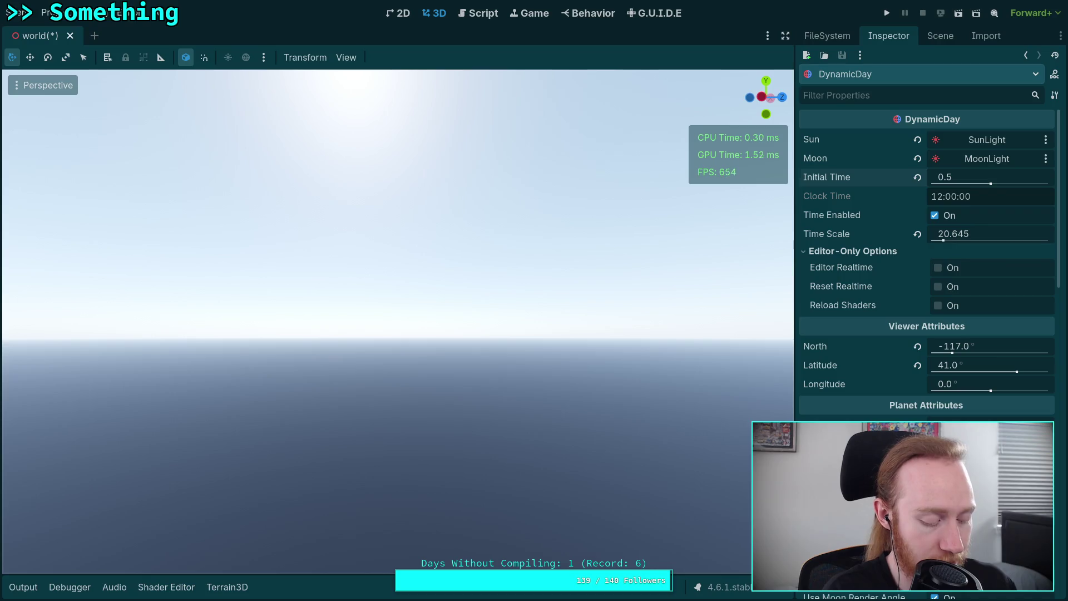
pyautogui.press('super+3')
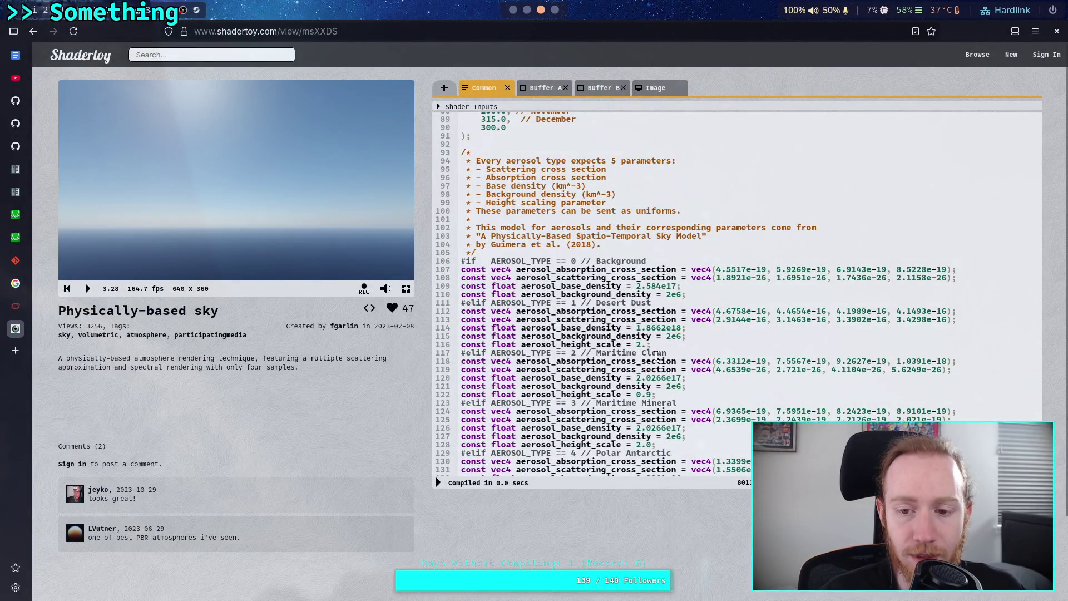
pyautogui.scroll(-5, 657, 356)
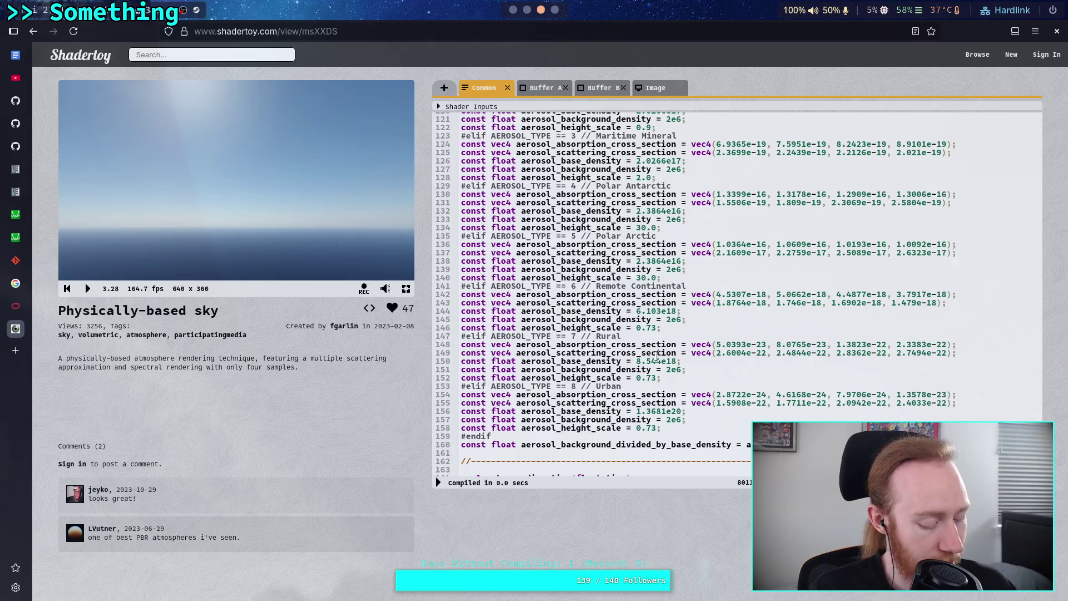
pyautogui.hotkey('alt', 'Tab')
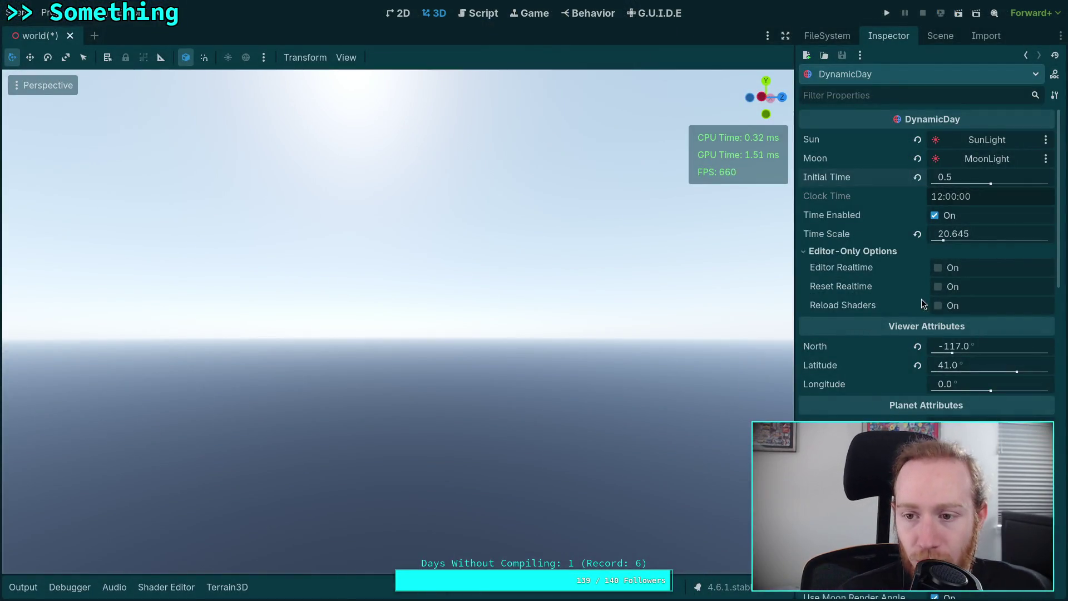
pyautogui.scroll(-5, 914, 300)
pyautogui.scroll(-10, 914, 300)
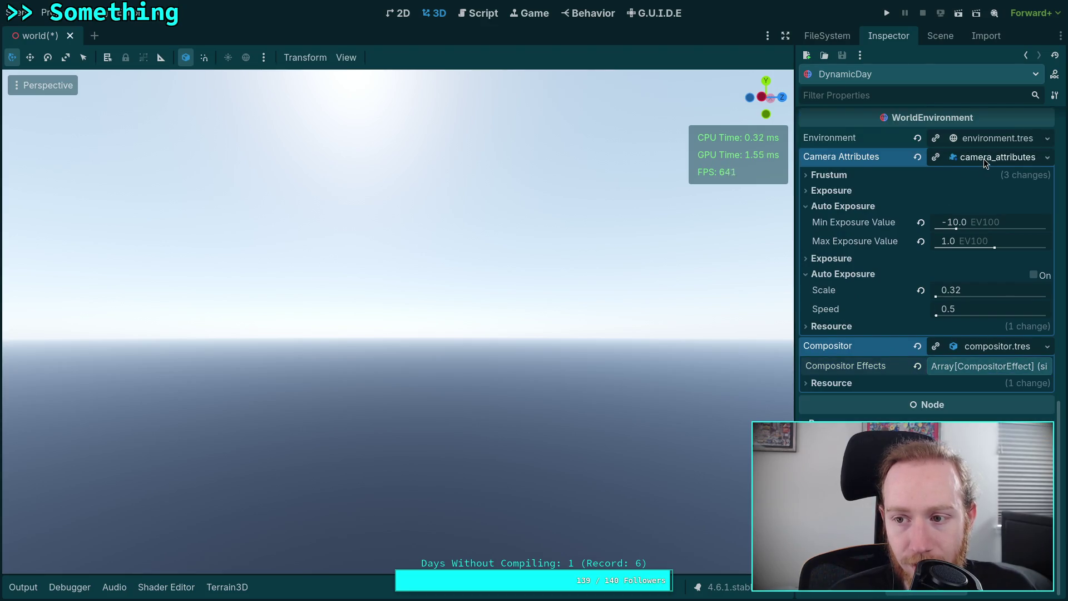
# Expand environment.tres to reach the dynamic_day sky shader and Background Sky mode at 10000.0 nt.
pyautogui.click(983, 158)
pyautogui.click(990, 310)
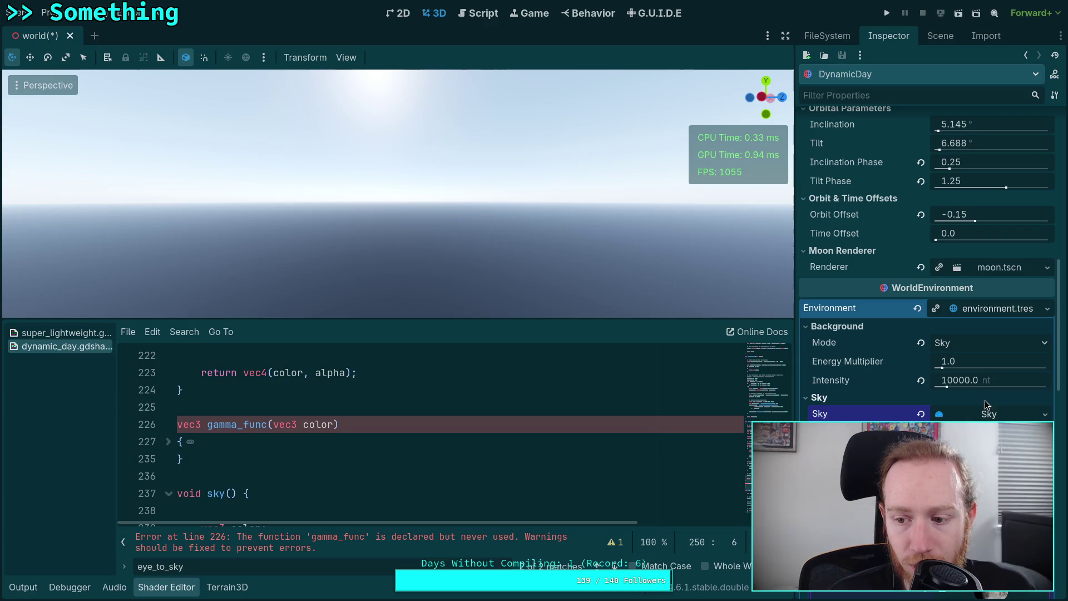
pyautogui.click(990, 311)
pyautogui.click(987, 364)
pyautogui.click(984, 308)
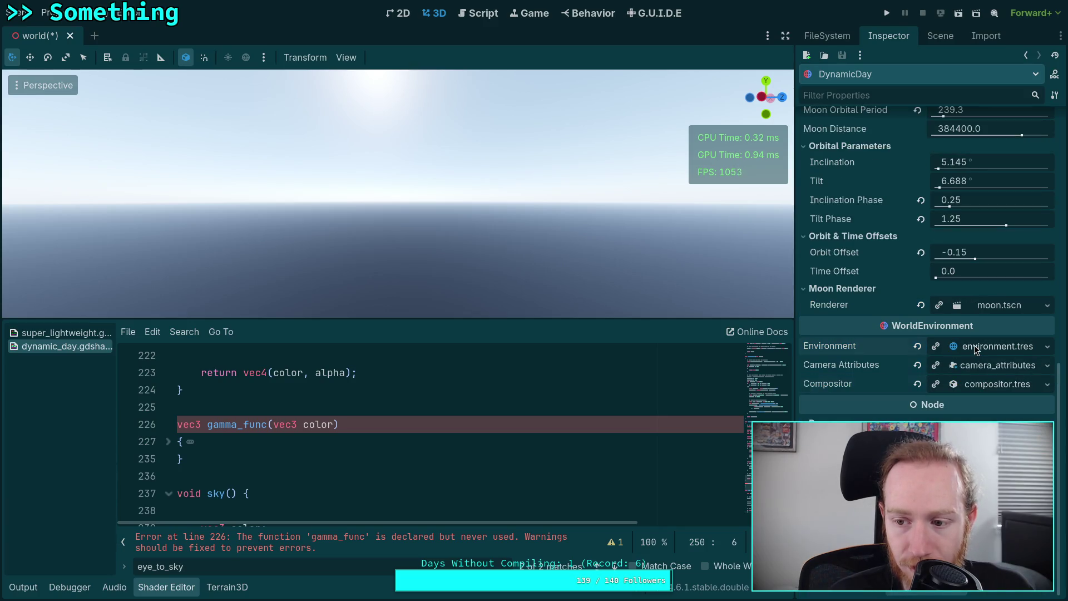
pyautogui.scroll(-7, 900, 376)
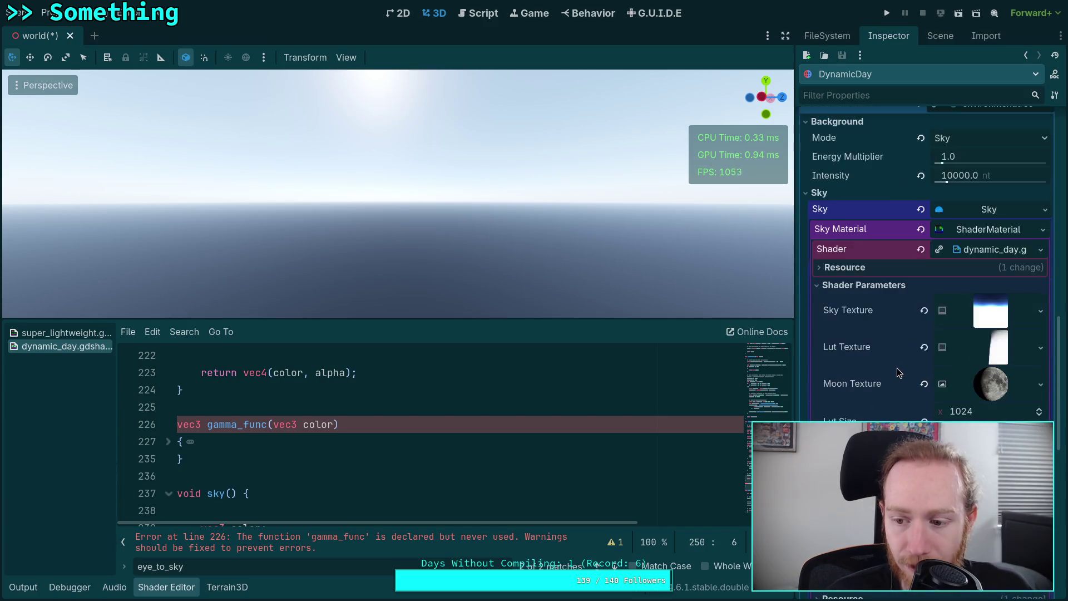
pyautogui.scroll(7, 898, 372)
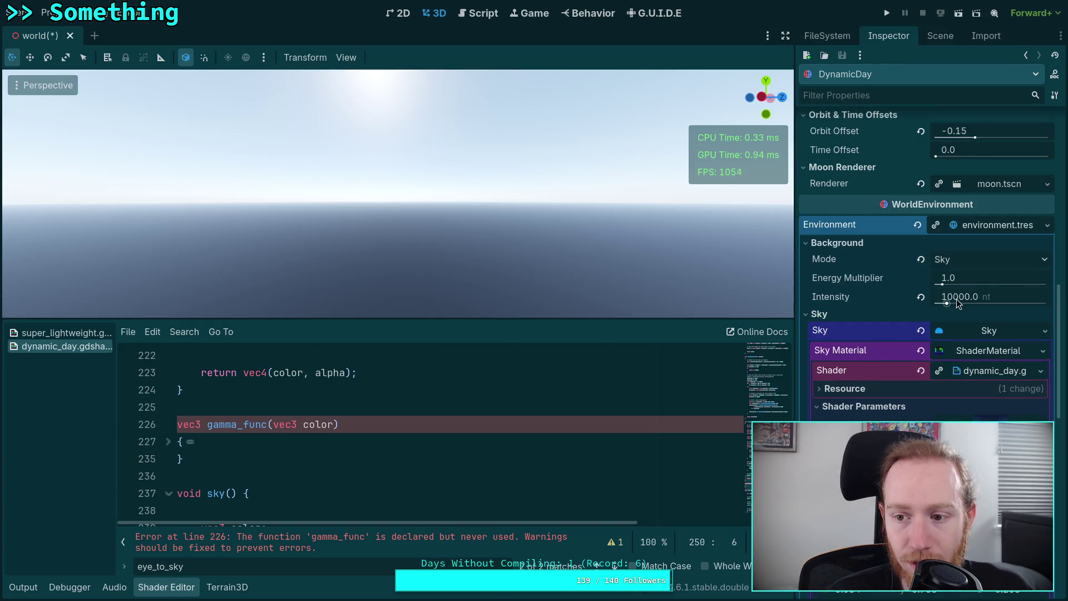
pyautogui.moveTo(841, 299)
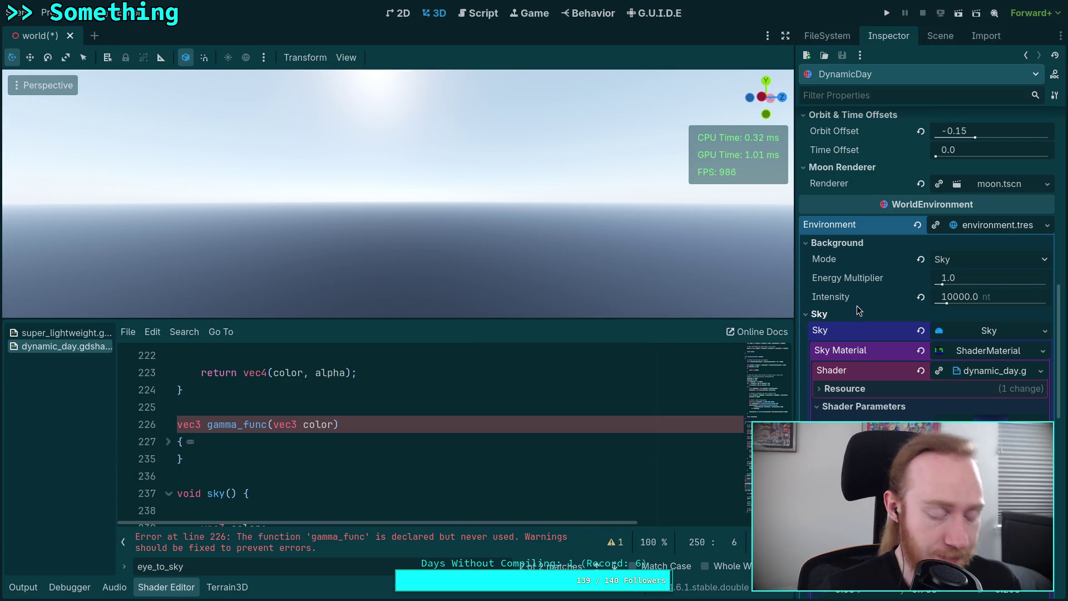
pyautogui.press('super+1')
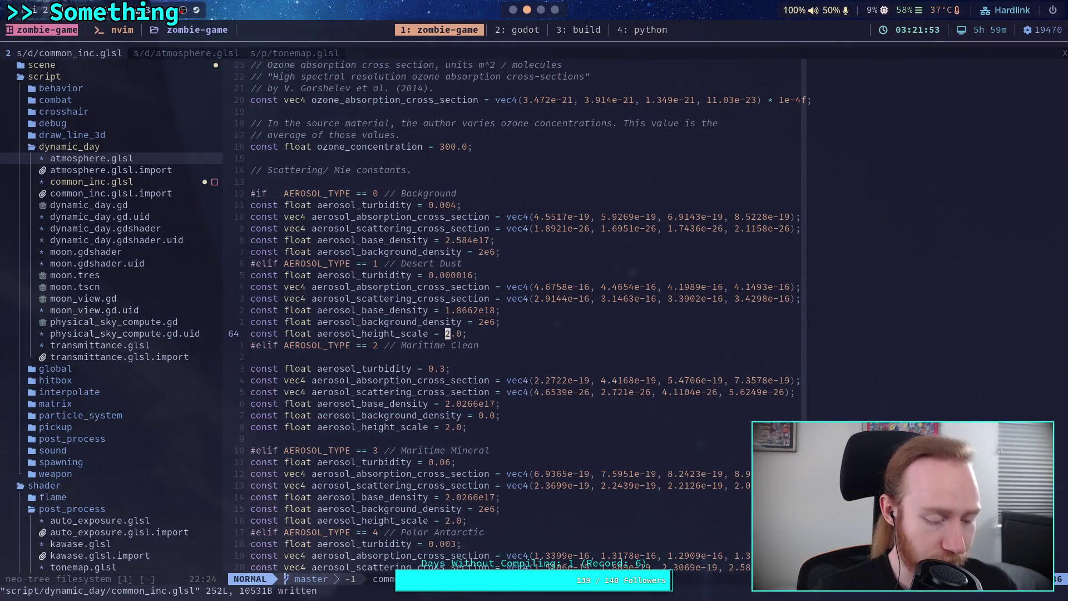
# Live-grep the Godot source for background_intensity and preview the environment.cpp matches.
pyautogui.hotkey('alt', '2')
pyautogui.press('space')
pyautogui.write('sg')
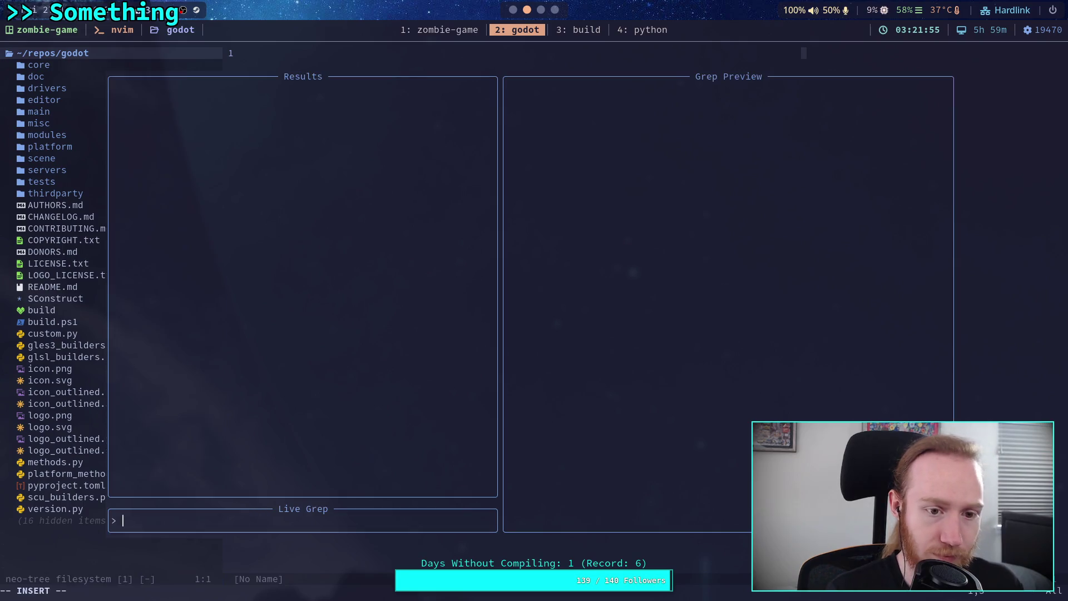
pyautogui.write('background_inten')
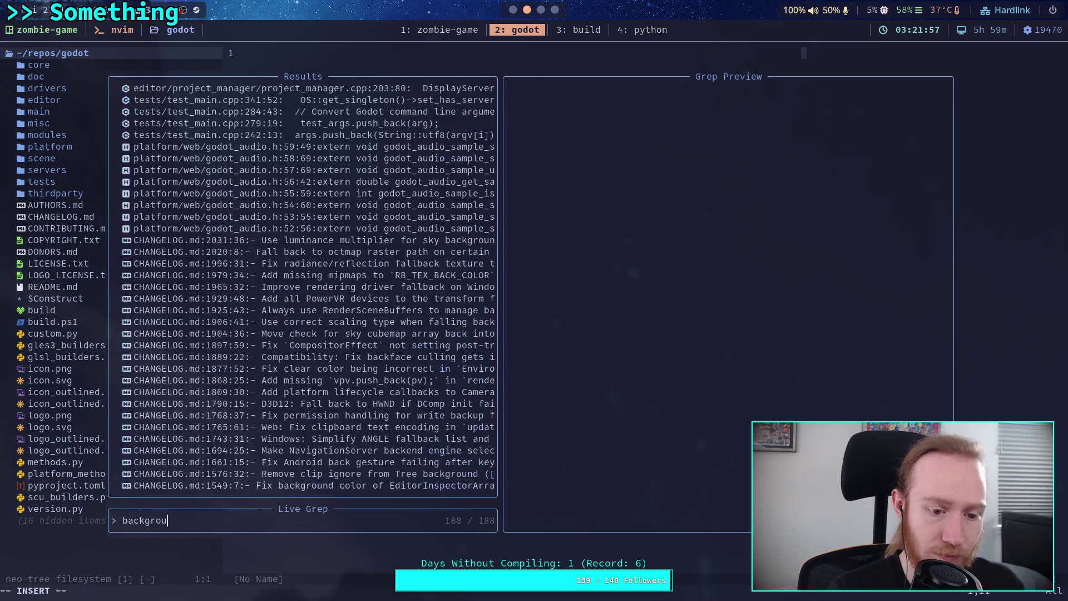
pyautogui.write('sity')
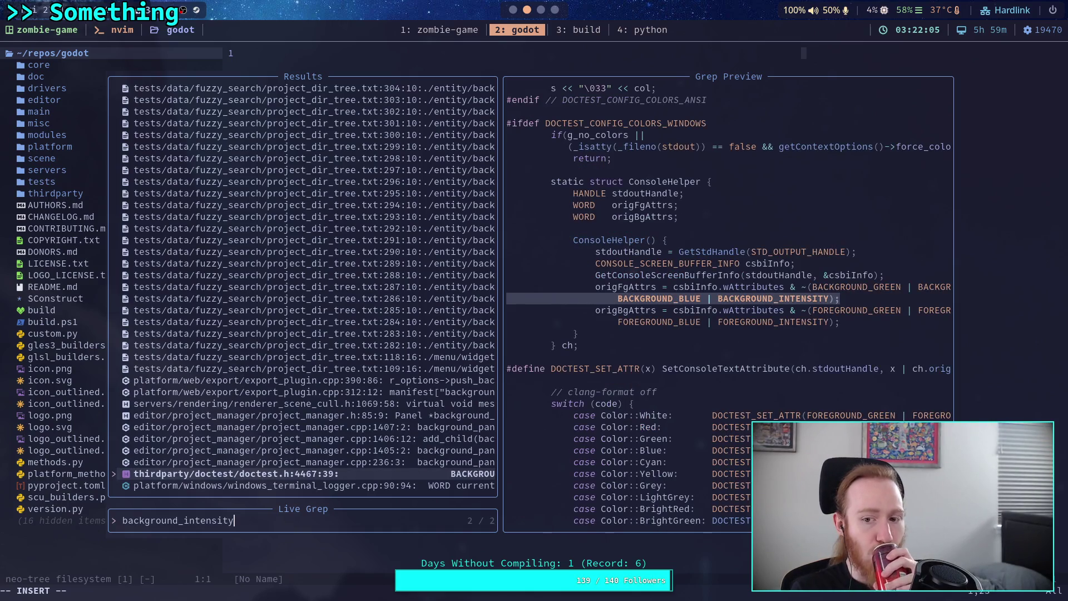
pyautogui.press('Down')
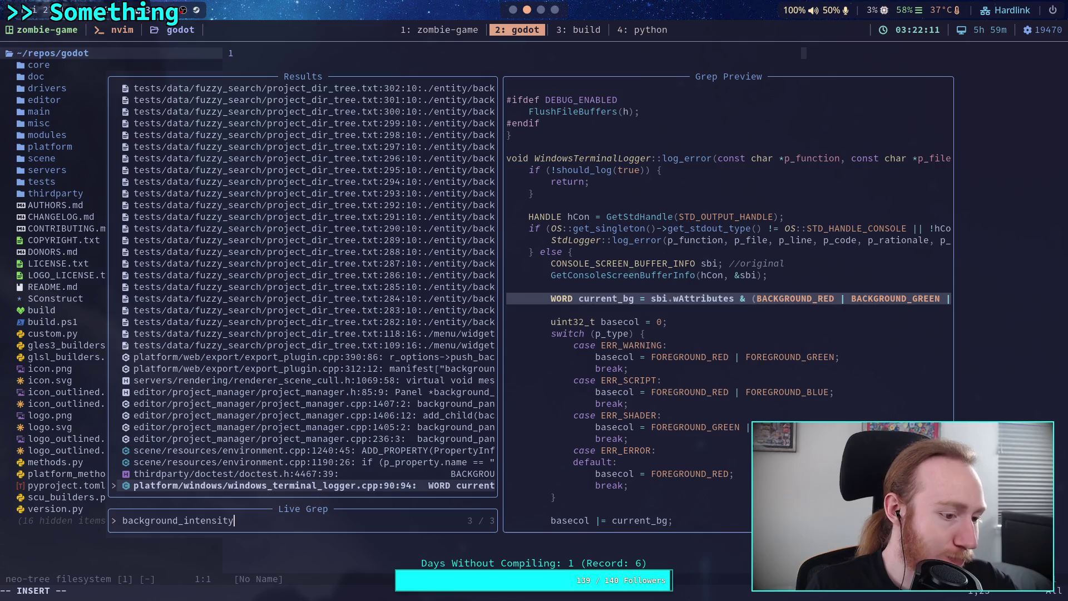
pyautogui.press('Up')
pyautogui.press('Up')
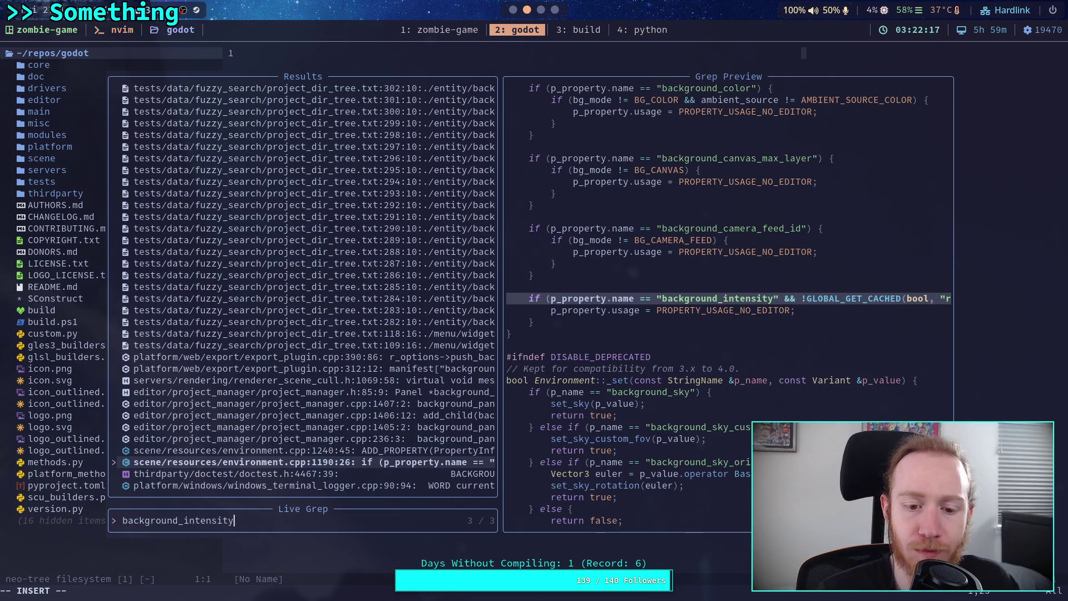
pyautogui.press('Up')
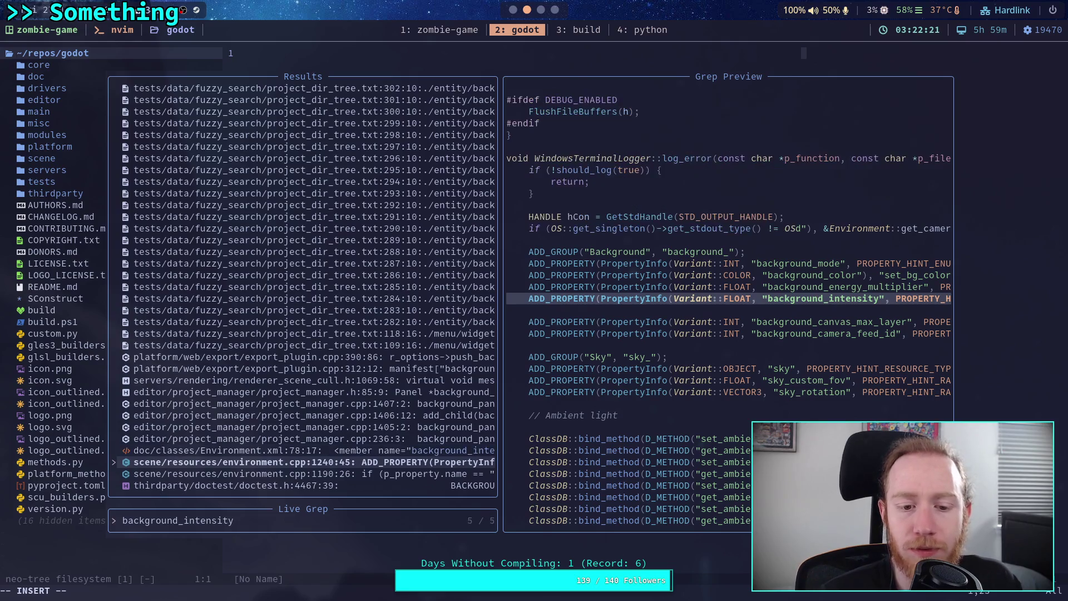
pyautogui.press('Up')
pyautogui.press('Down')
pyautogui.press('Up')
pyautogui.press('Up')
pyautogui.press('Up')
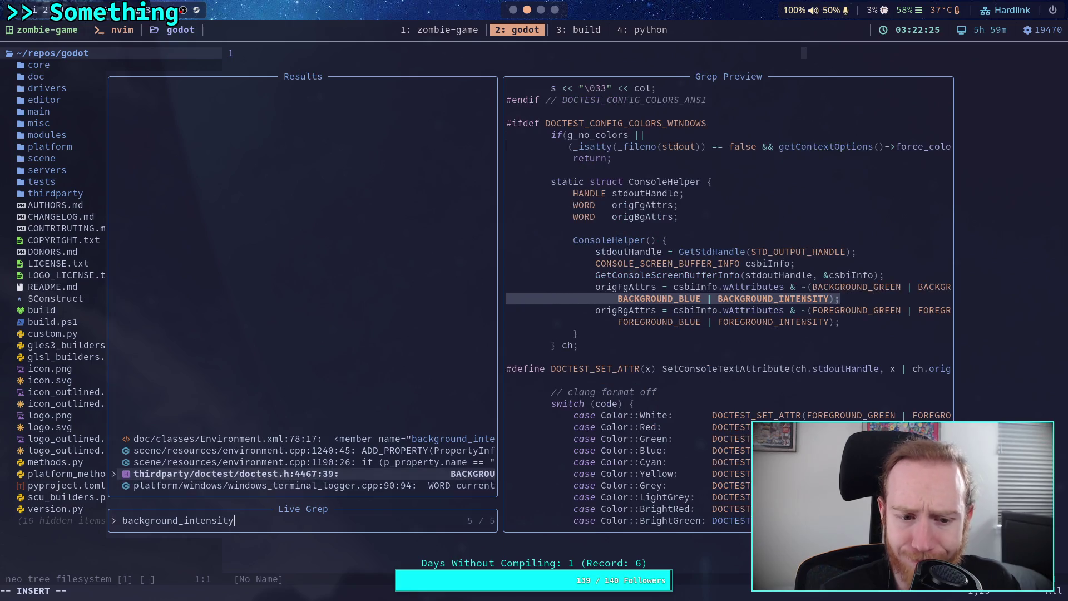
pyautogui.press('Down')
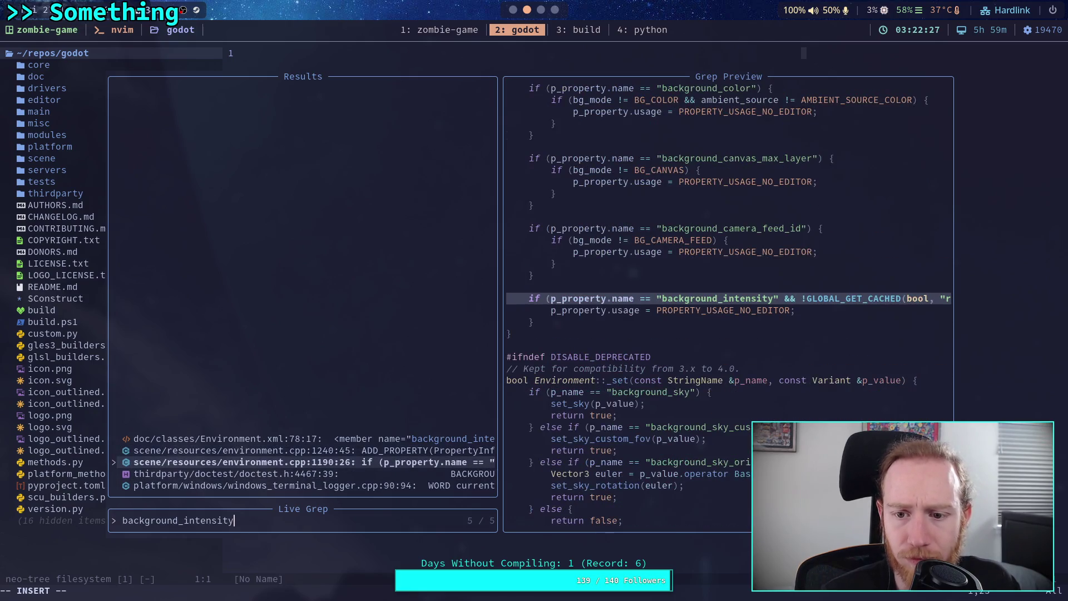
# Open environment.cpp and search /background_intensity to land on line 1190.
pyautogui.press('Up')
pyautogui.press('Down')
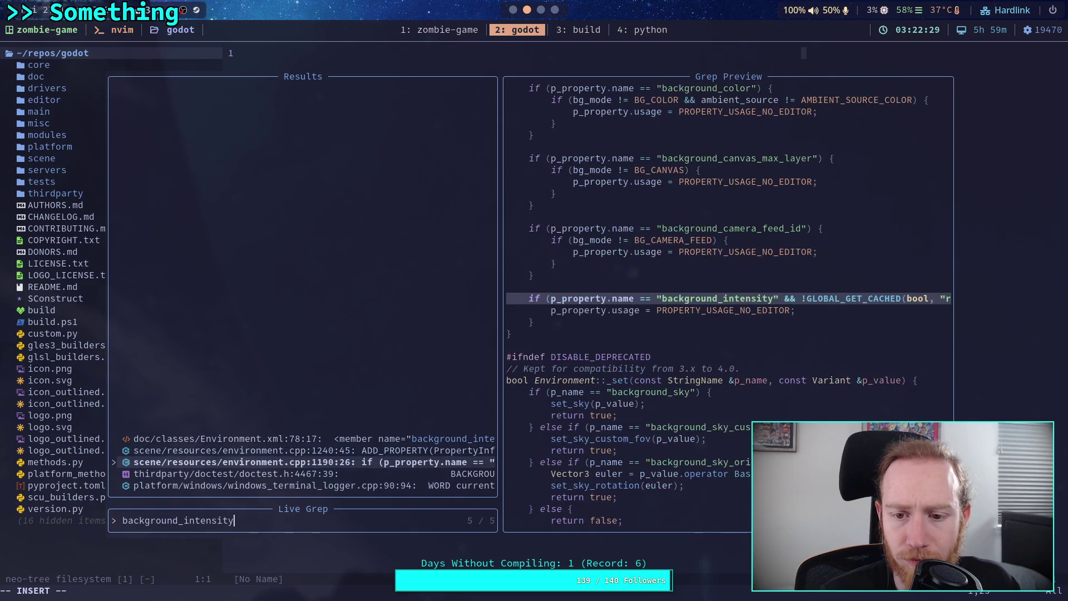
pyautogui.press('Down')
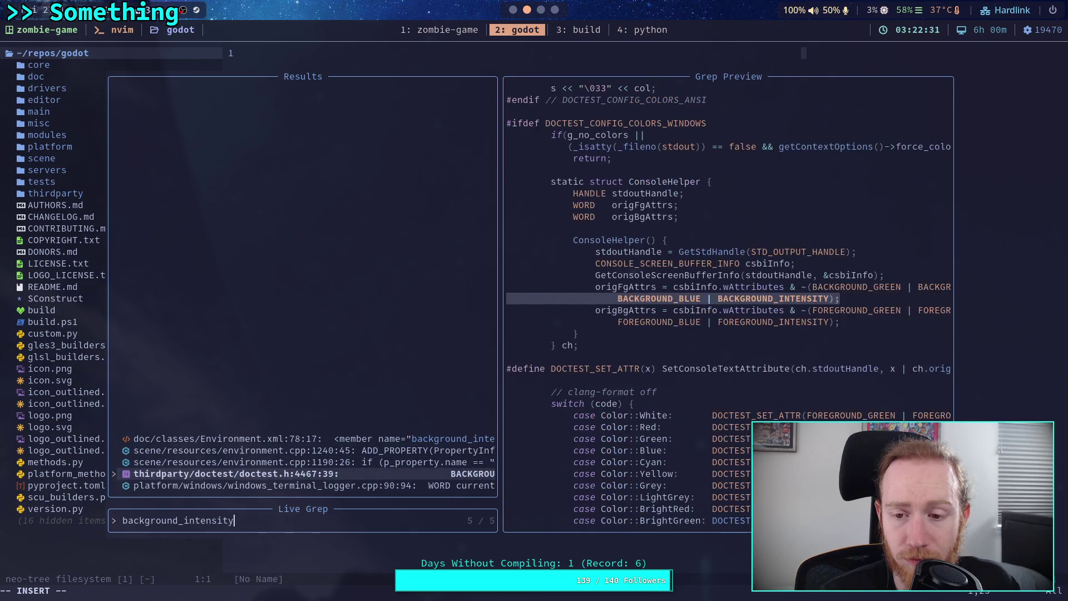
pyautogui.press('Up')
pyautogui.press('Up')
pyautogui.press('Return')
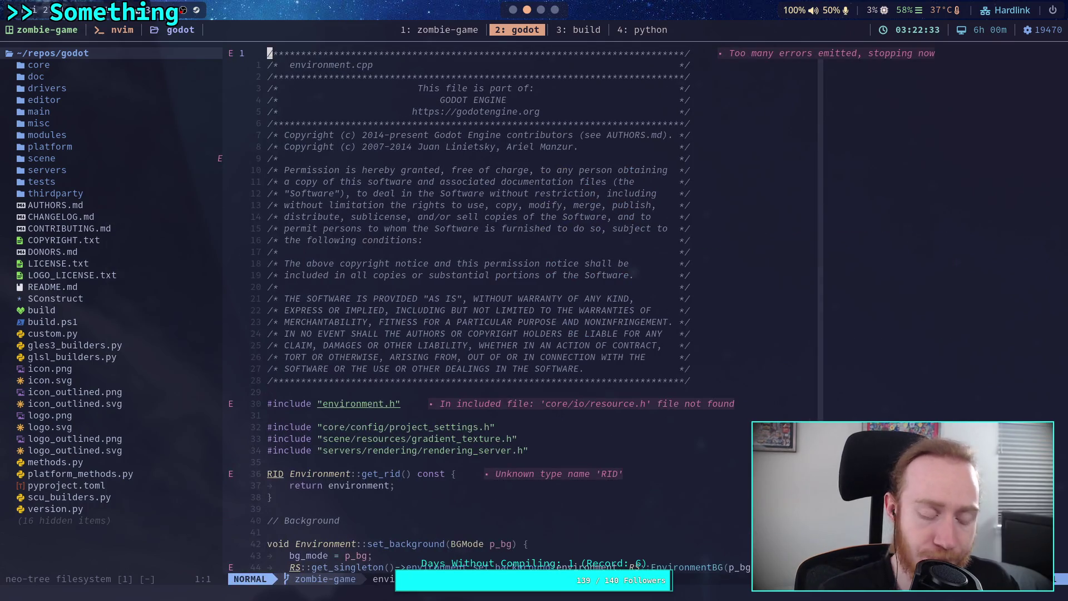
pyautogui.write('/background_intensity')
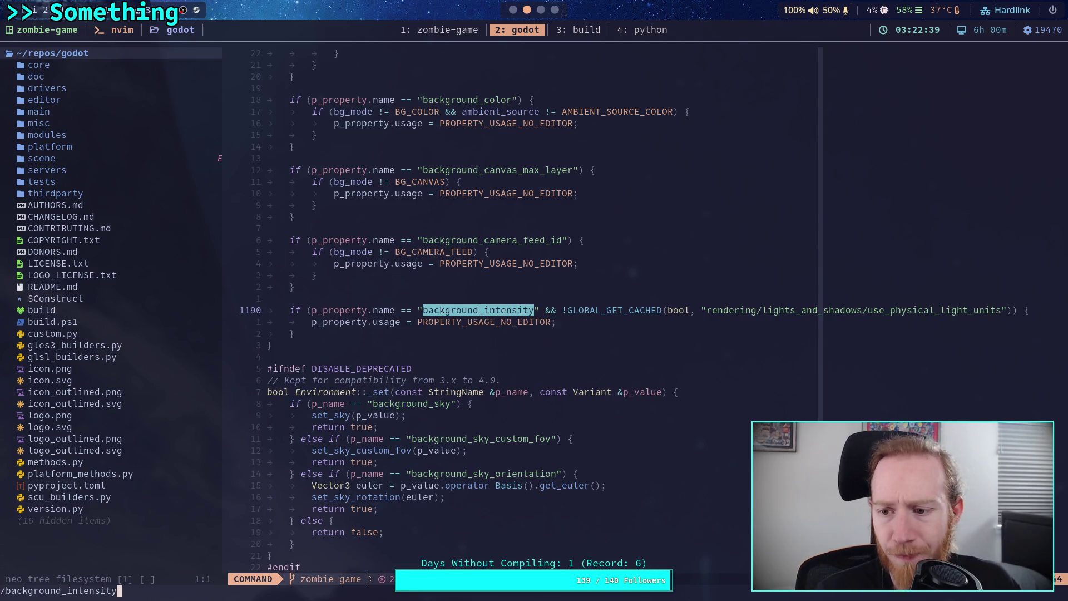